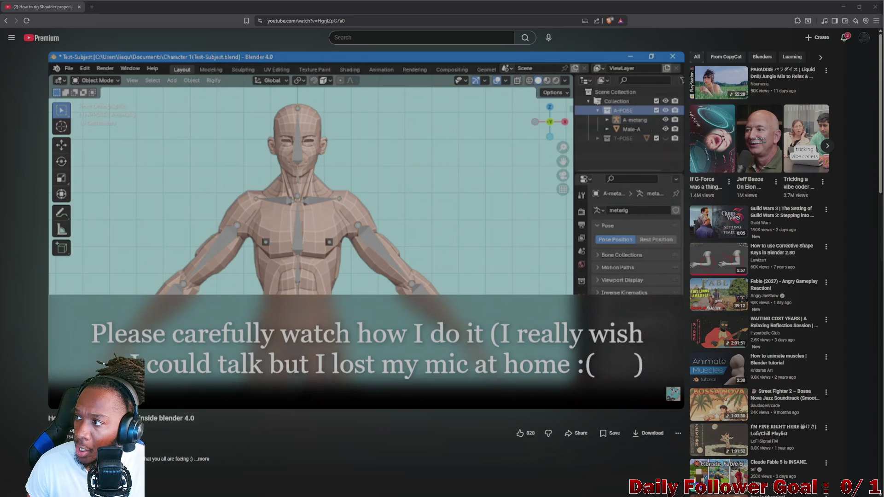
# Play the rigging tutorial, pausing on the generated rig and the weight-painting rig note
pyautogui.click(370, 214)
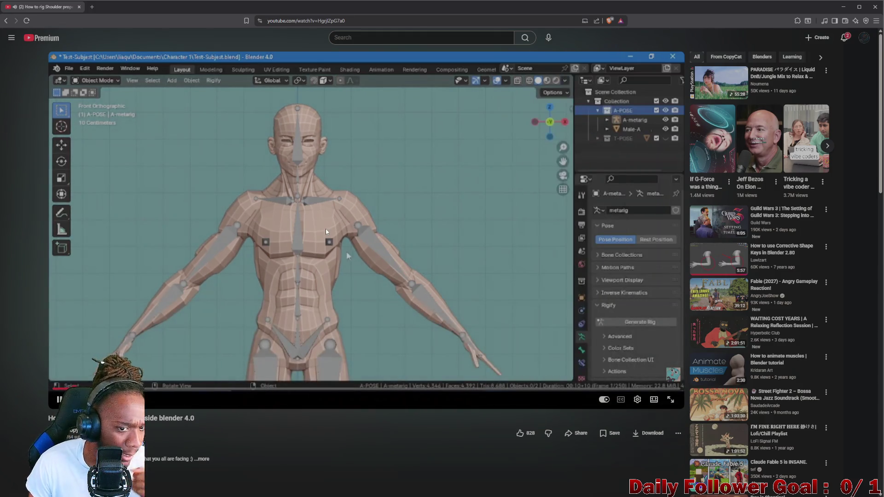
pyautogui.click(332, 251)
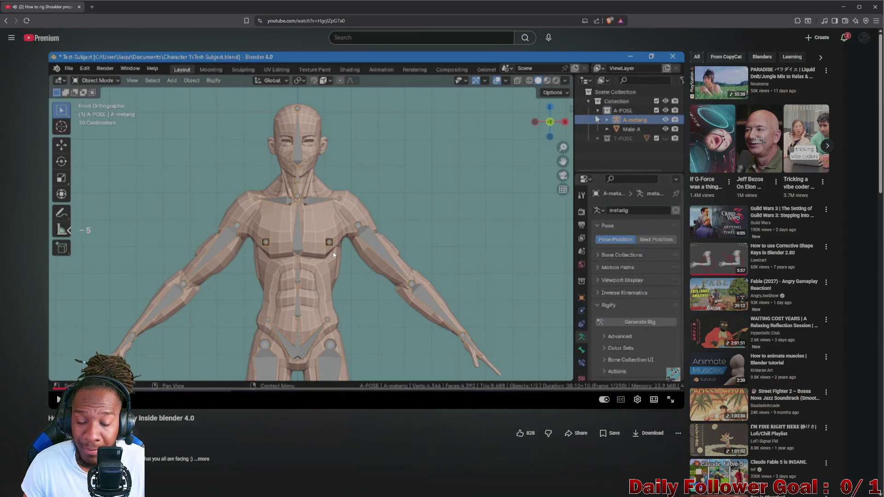
pyautogui.click(335, 272)
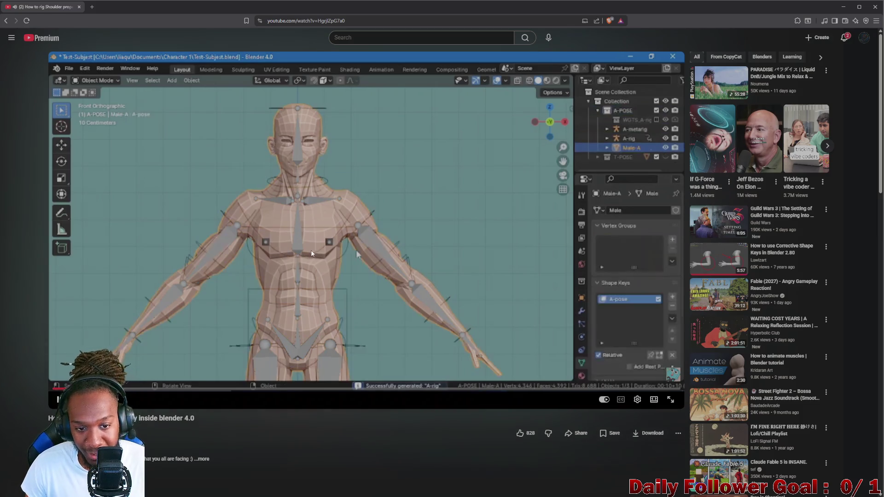
pyautogui.click(329, 243)
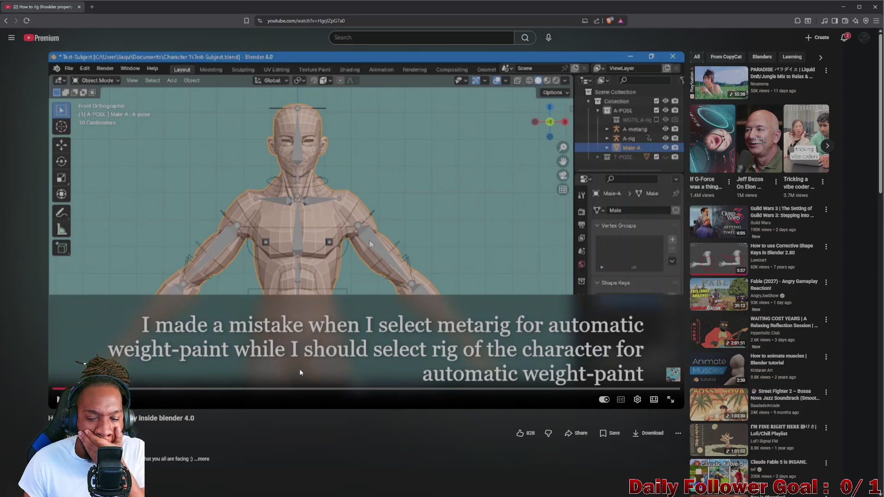
# Pause the tutorial to read the weight-paint mistake note on the metarig
pyautogui.click(318, 356)
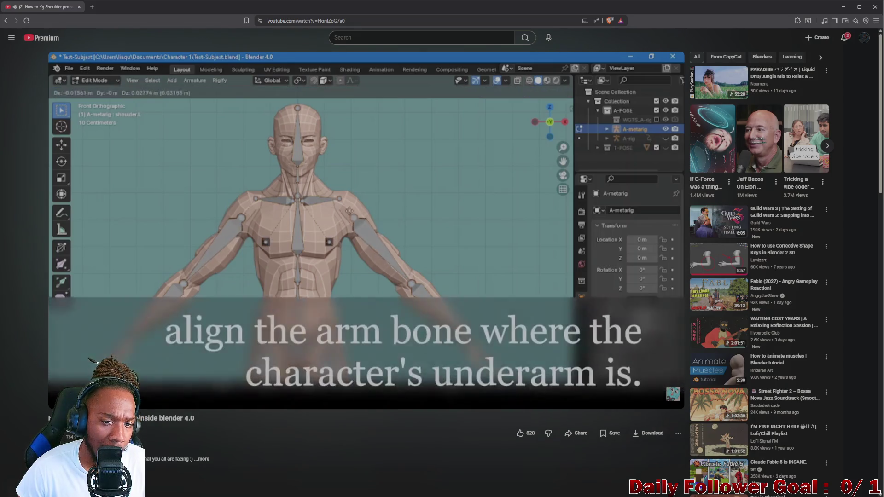
# Pause on the underarm alignment tip, then continue playing into the arm posing section
pyautogui.click(199, 221)
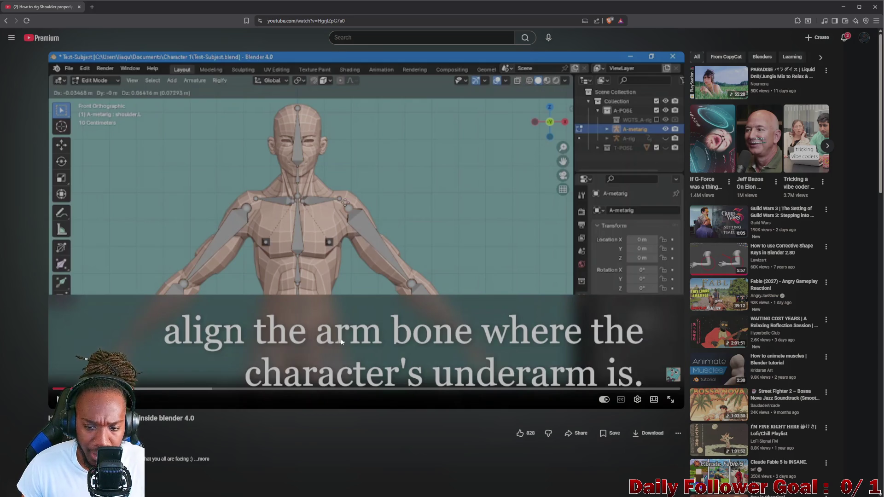
pyautogui.click(299, 278)
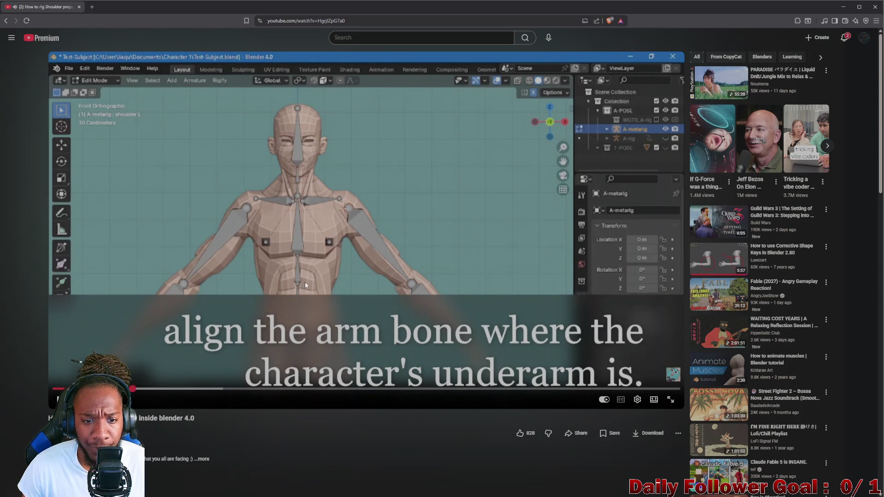
pyautogui.click(350, 245)
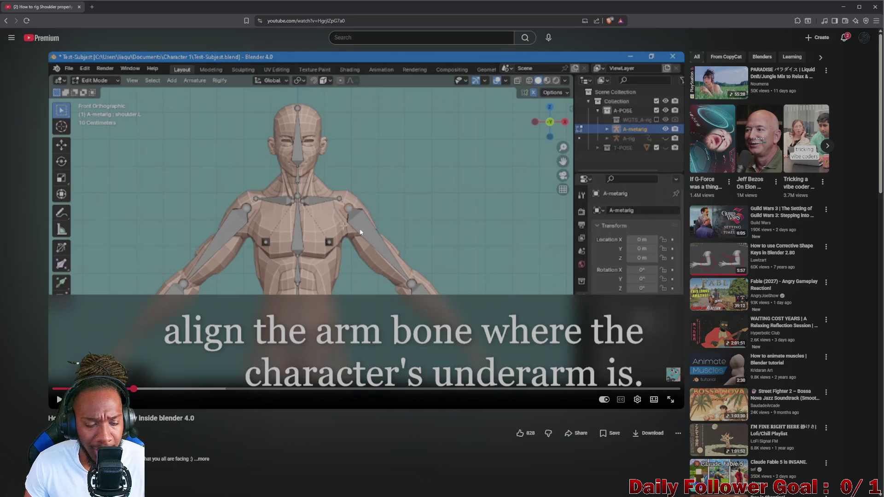
pyautogui.click(377, 226)
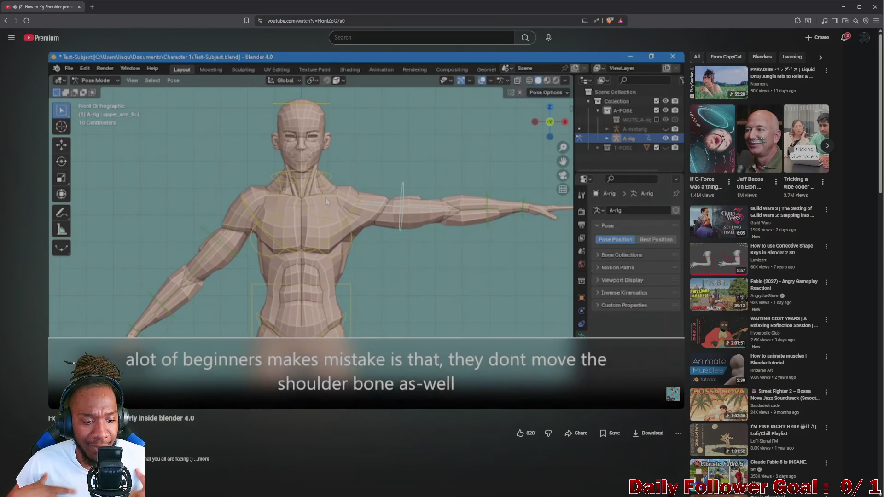
# Pause on the shoulder-bone tip, then resume to the raised-arm shoulder test
pyautogui.click(258, 263)
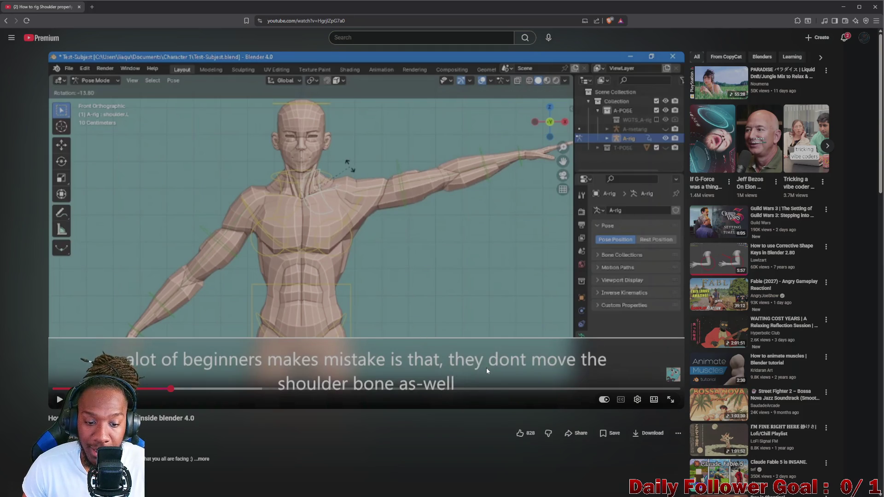
pyautogui.click(476, 316)
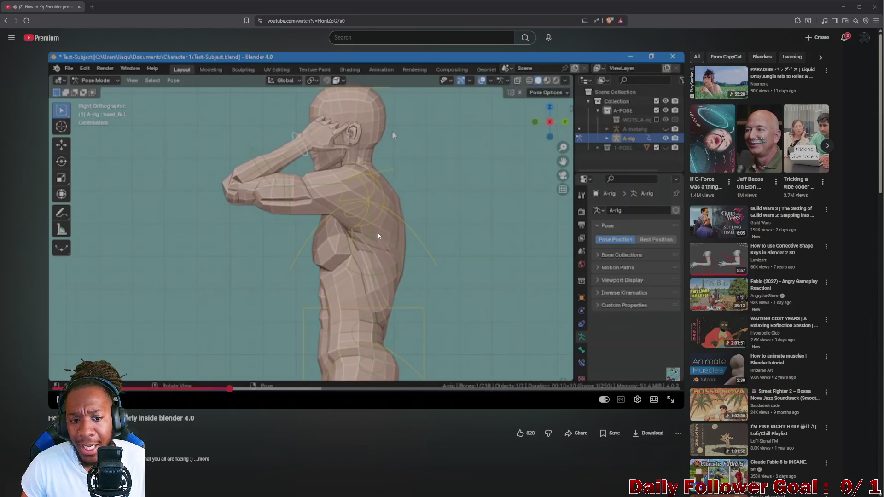
# Pause on the side-view forearm rotation, then play on to the shoulder deformation check
pyautogui.click(366, 224)
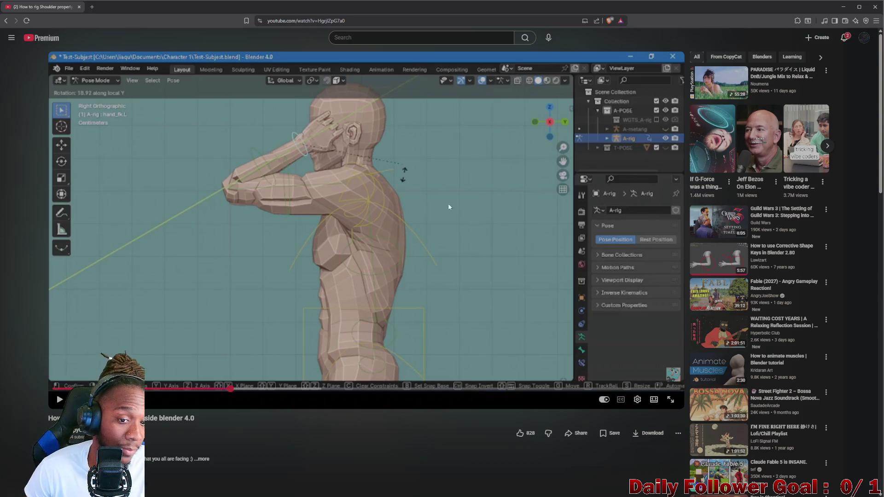
pyautogui.click(379, 224)
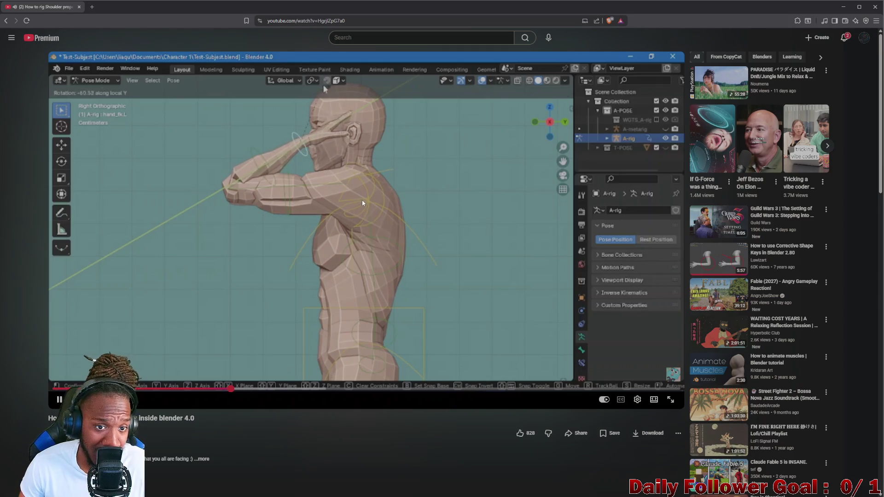
pyautogui.click(292, 198)
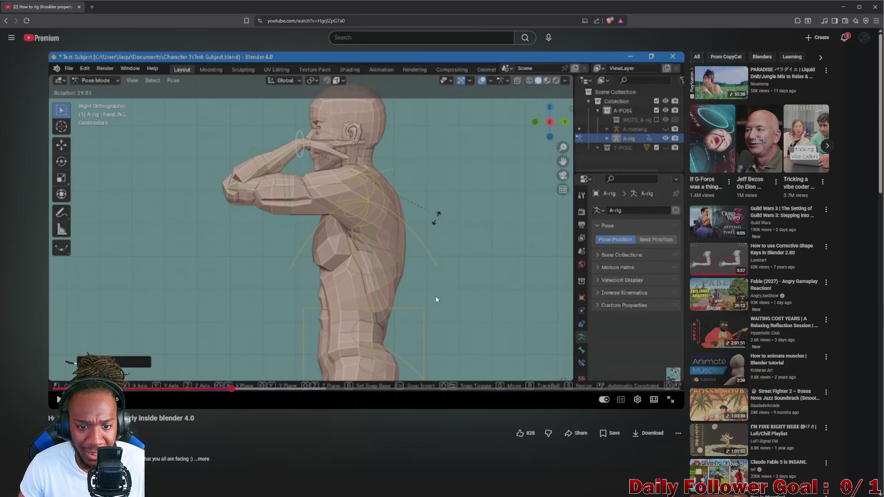
pyautogui.click(480, 304)
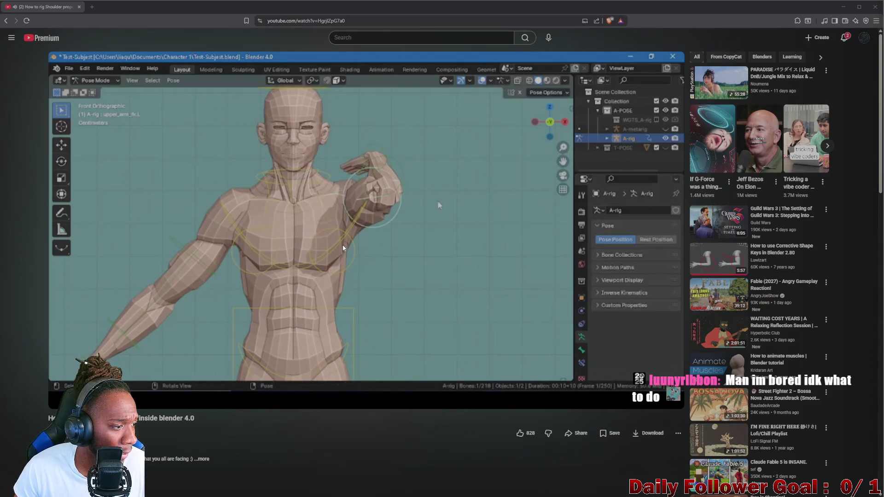
# Briefly pause and resume the tutorial, then switch the player to theater layout with T
pyautogui.click(187, 255)
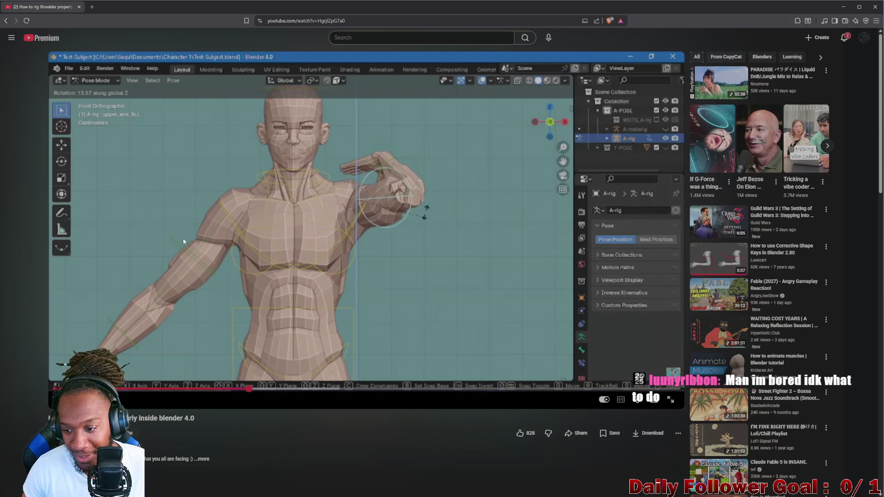
pyautogui.click(255, 268)
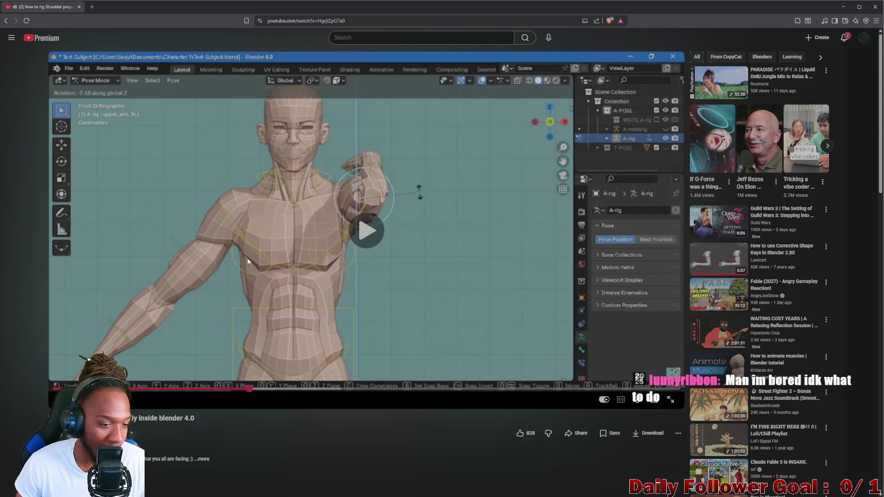
pyautogui.press('t')
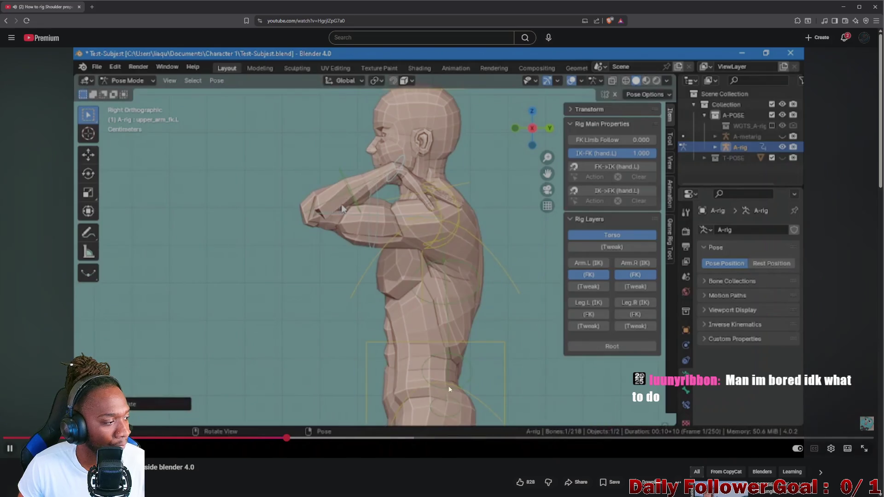
# Pause briefly, then resume playback through to the character's back-view shoulder check
pyautogui.click(294, 342)
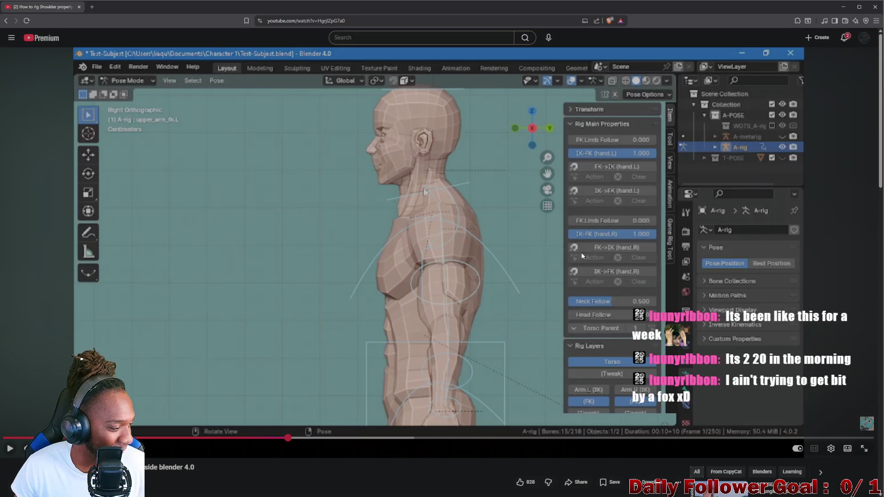
pyautogui.click(431, 308)
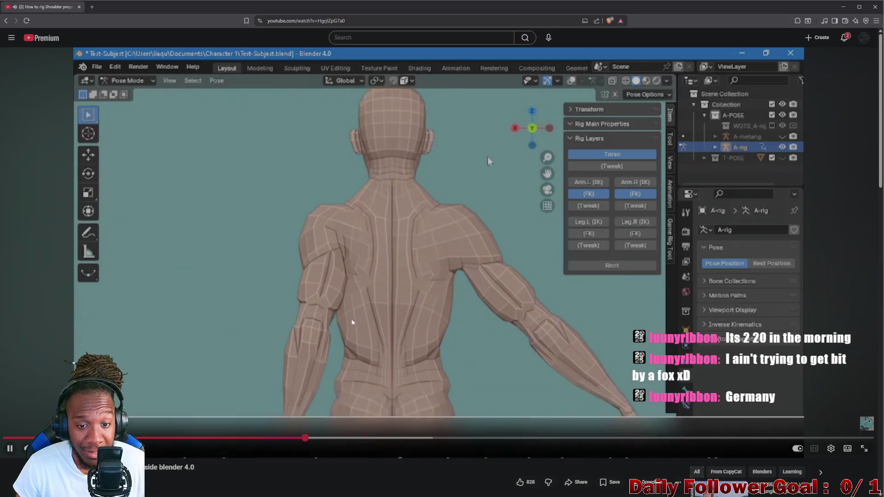
# Pause the tutorial briefly and resume it from 4:47
pyautogui.click(386, 311)
pyautogui.scroll(-3, 384, 307)
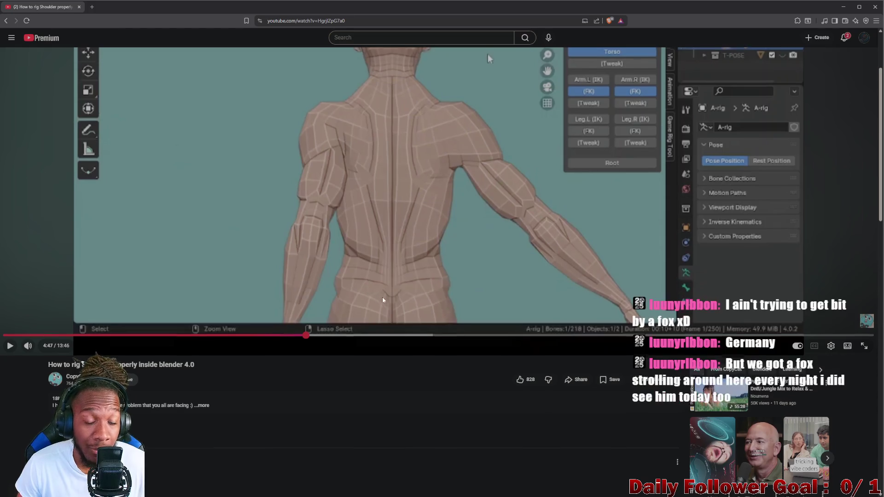
pyautogui.scroll(2, 382, 296)
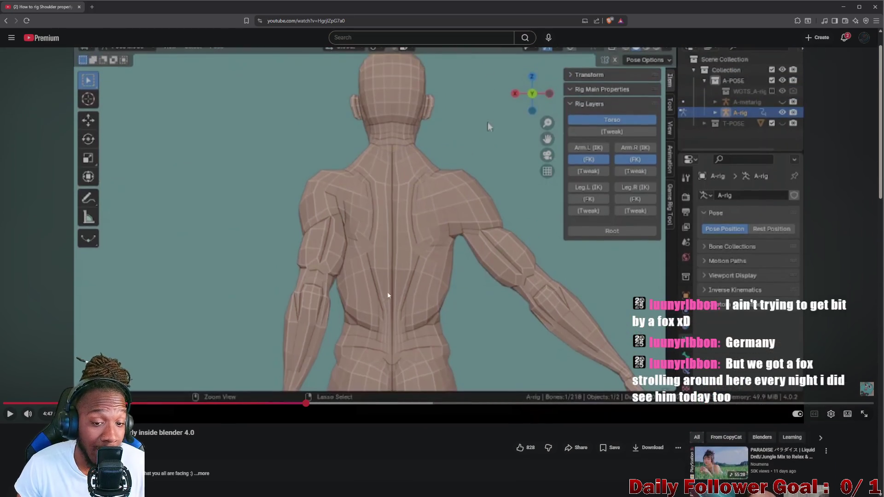
pyautogui.click(406, 260)
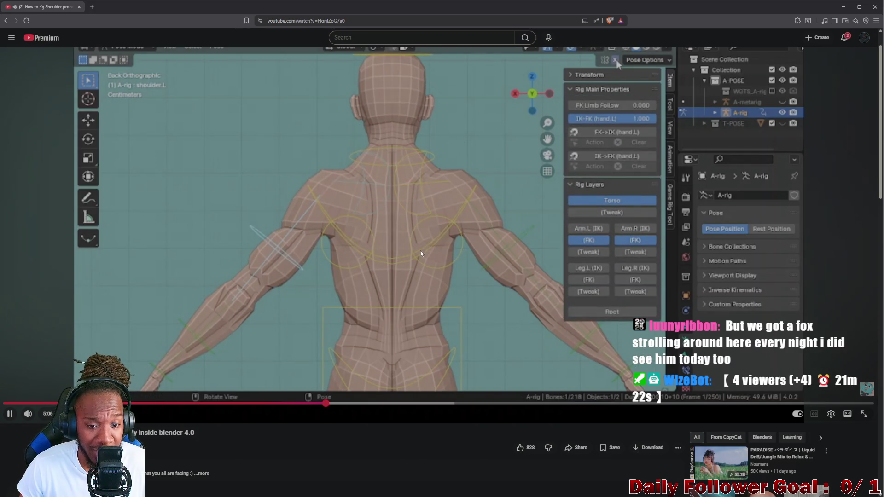
# Pause at 5:08, resume, then stop at 5:19 on the character's back view
pyautogui.click(387, 272)
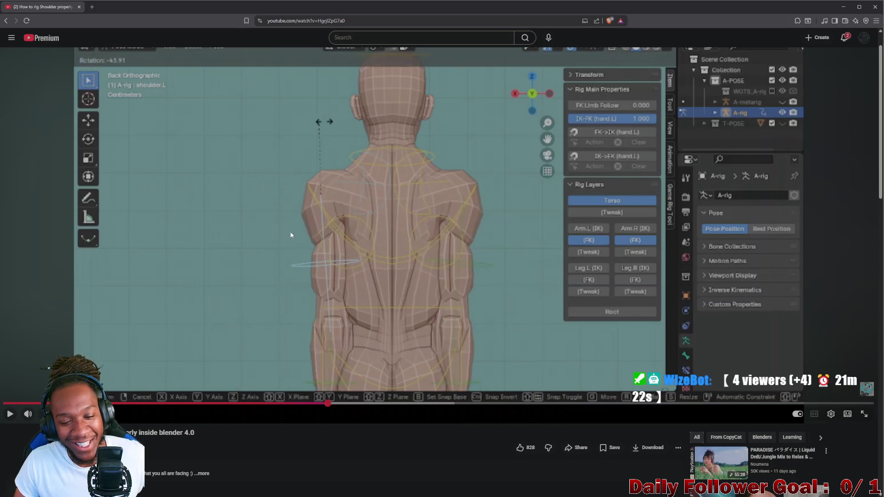
pyautogui.click(360, 239)
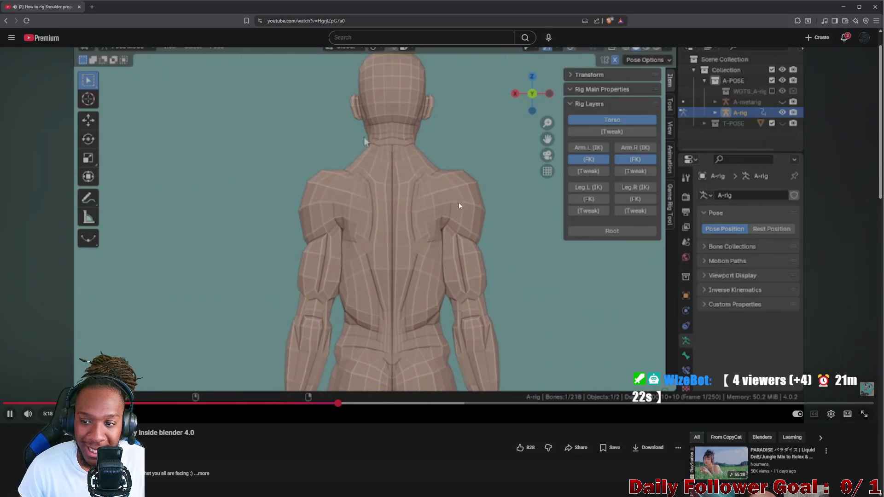
pyautogui.click(347, 244)
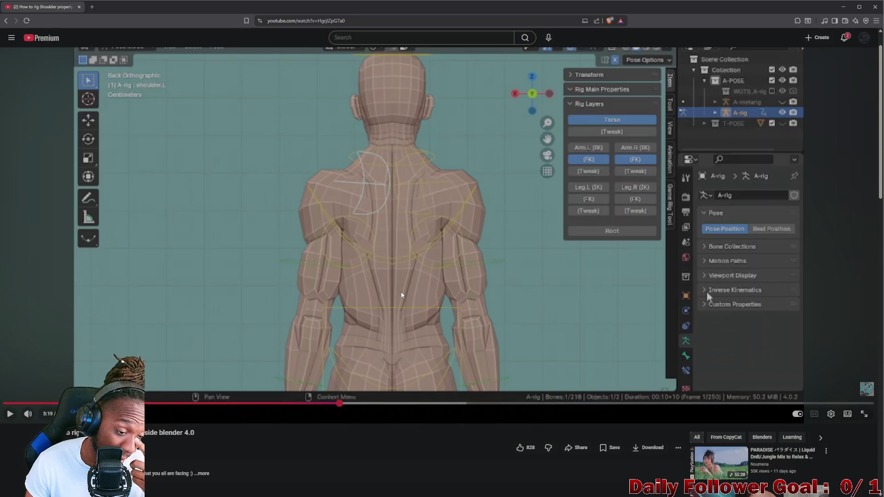
# Resume from 5:19 and pause at 5:42 on the front view with the bone collections
pyautogui.click(368, 280)
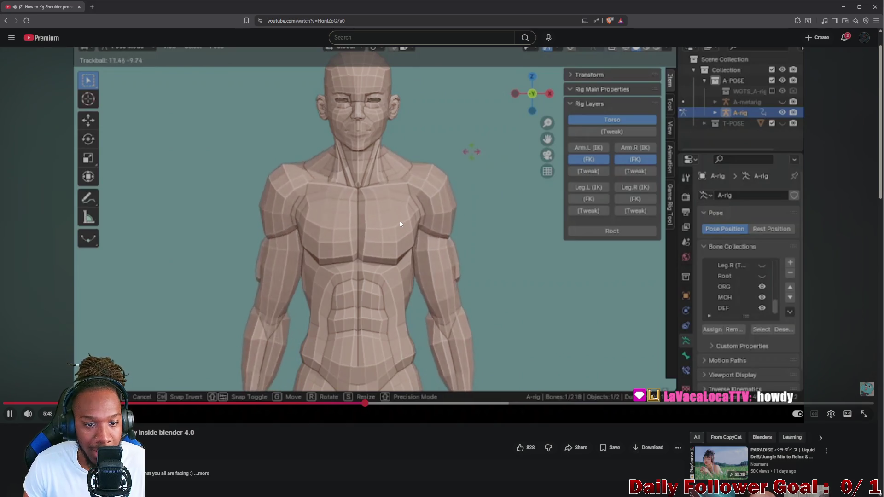
pyautogui.click(397, 221)
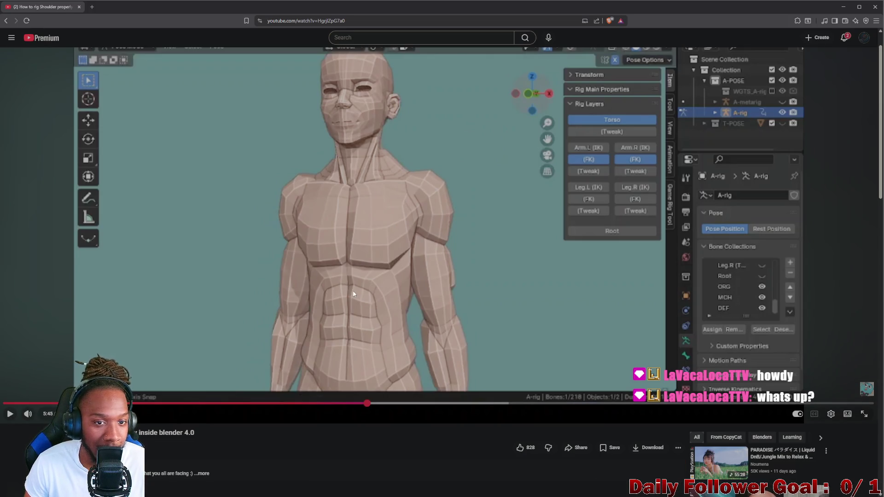
# Resume the tutorial so it plays on to the caption about well-aligned bones around 6:02
pyautogui.click(357, 273)
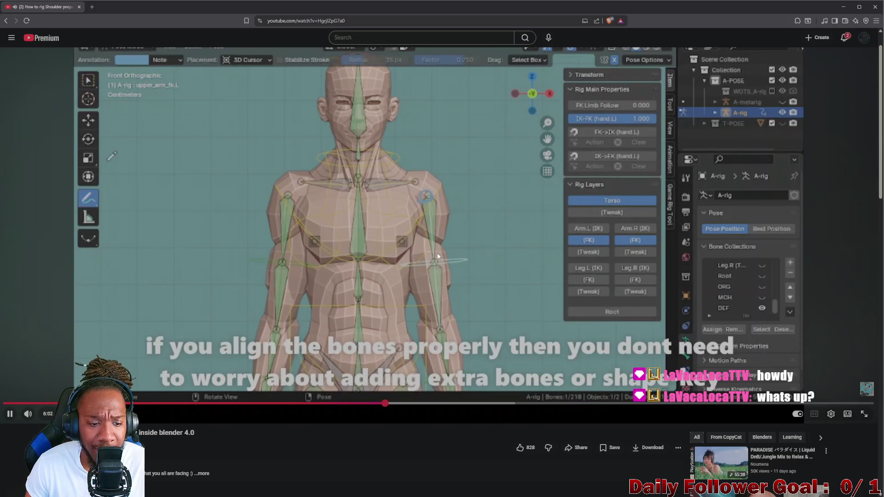
# Pause the tutorial briefly, then resume playback around 6:03 on the front view
pyautogui.click(374, 242)
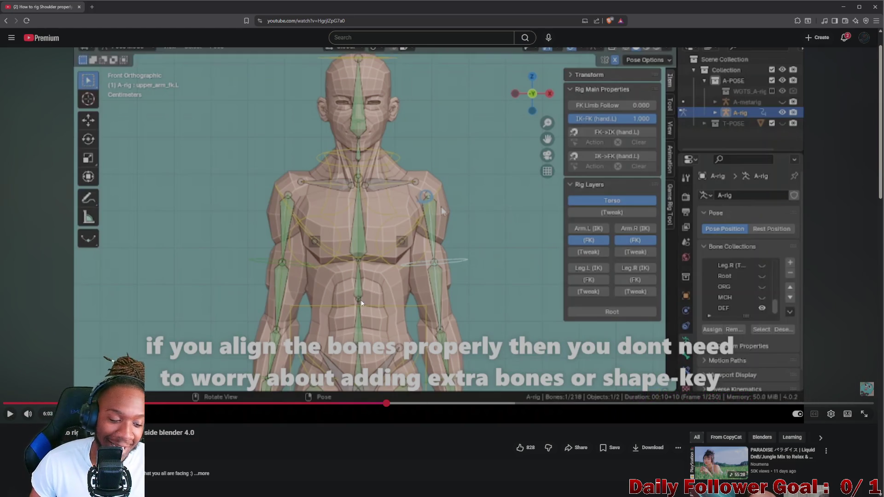
pyautogui.scroll(-1, 361, 303)
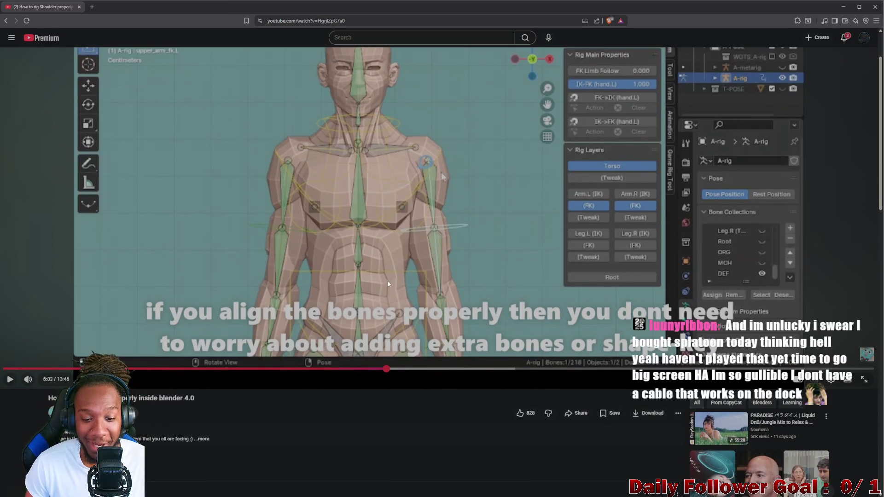
pyautogui.scroll(1, 389, 284)
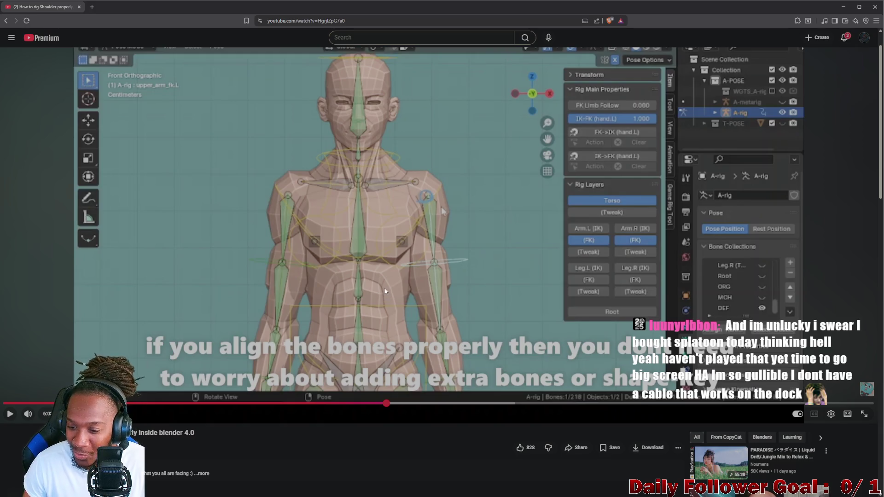
pyautogui.click(383, 285)
pyautogui.click(382, 284)
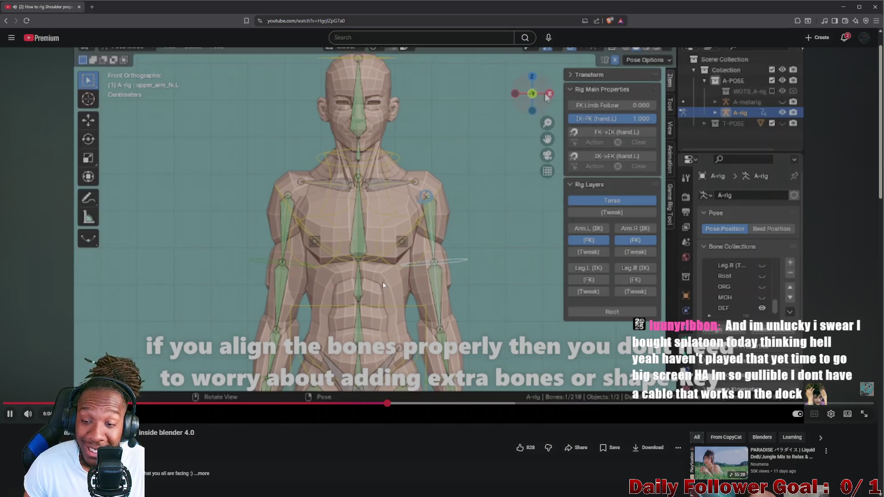
pyautogui.scroll(1, 382, 282)
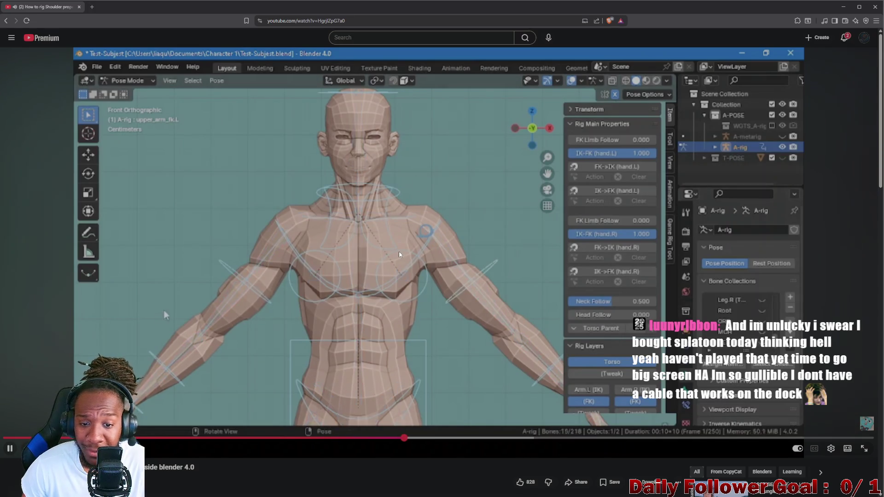
# Pause the tutorial and expand its full description so the channel info and 42 comments show
pyautogui.click(302, 294)
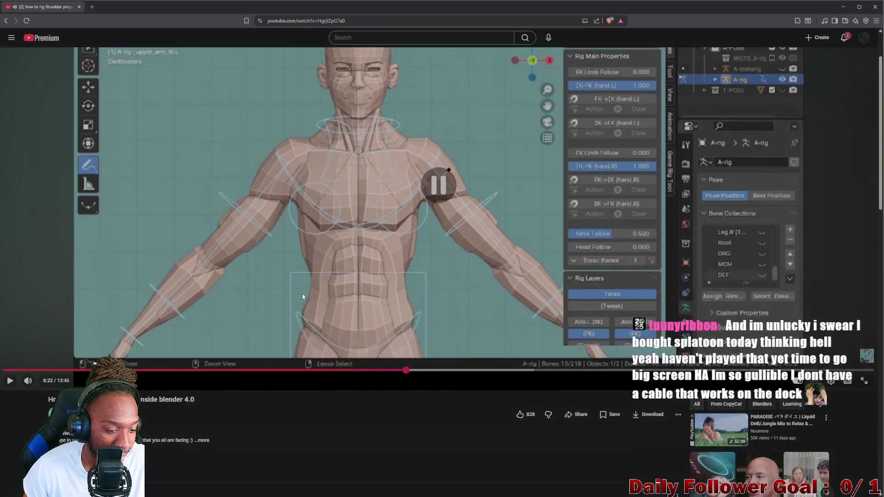
pyautogui.scroll(-2, 186, 405)
pyautogui.click(204, 403)
pyautogui.scroll(-3, 191, 379)
pyautogui.scroll(3, 197, 345)
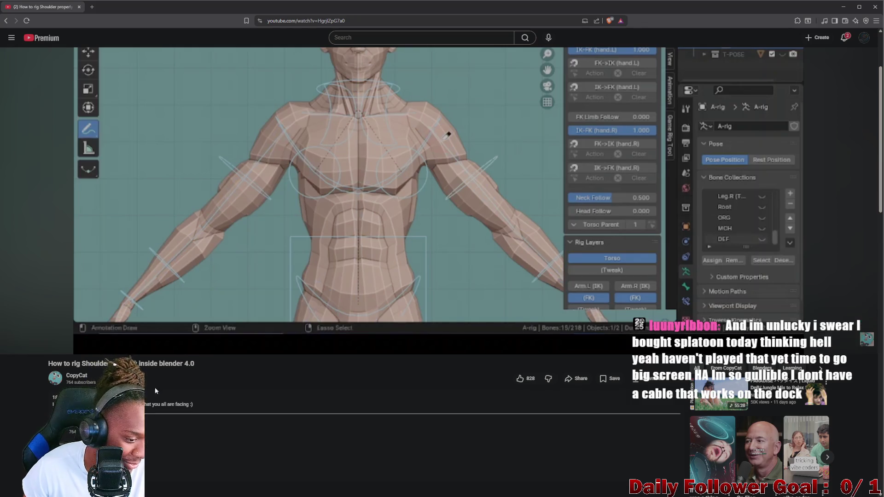
pyautogui.scroll(-2, 155, 388)
pyautogui.scroll(-1, 175, 373)
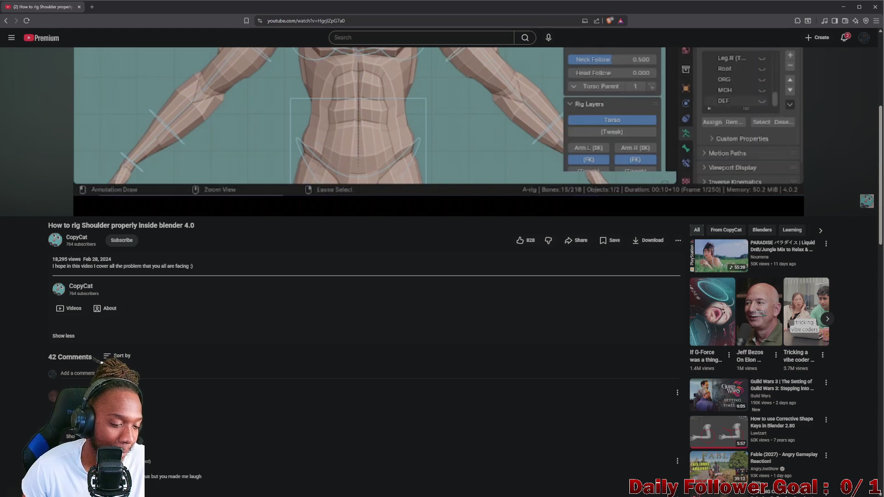
pyautogui.scroll(-2, 443, 277)
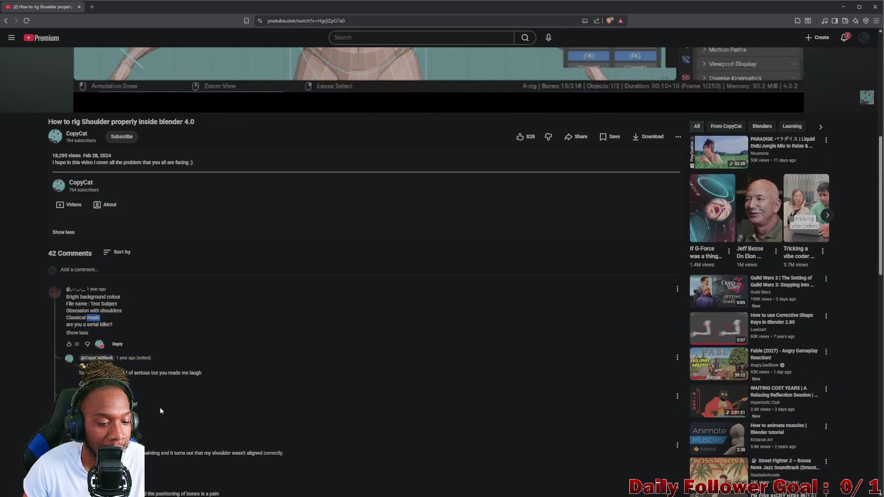
pyautogui.scroll(1, 173, 399)
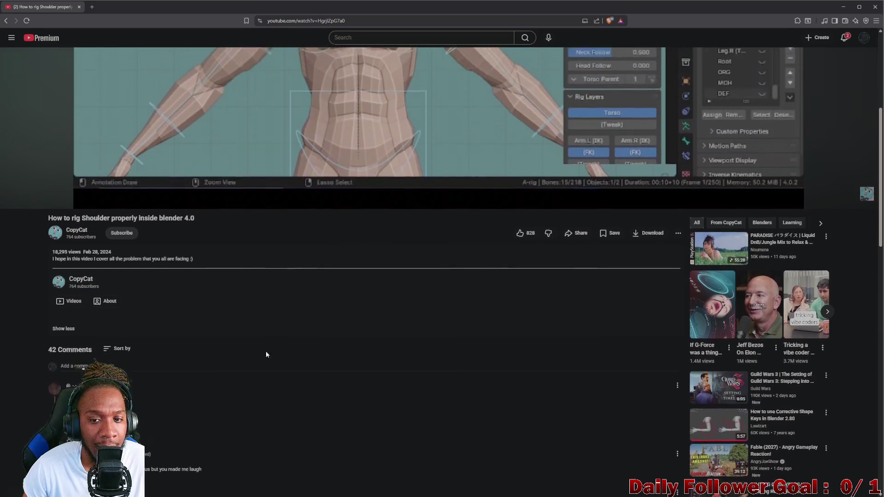
pyautogui.scroll(2, 269, 311)
pyautogui.scroll(2, 274, 271)
pyautogui.scroll(1, 273, 269)
# Resume the tutorial at the character's A-pose front view with the whole rig shown
pyautogui.click(299, 255)
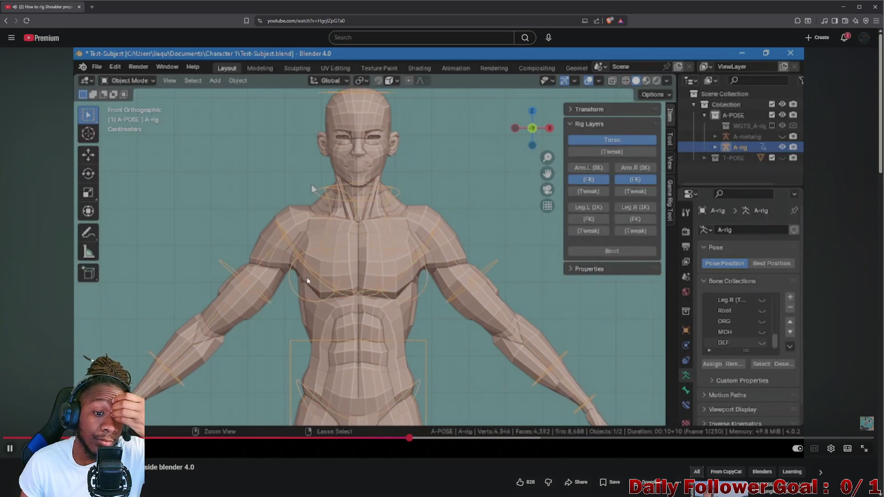
# Pause the tutorial and bring the Blender scene with the raised-arm figure to the front
pyautogui.click(303, 250)
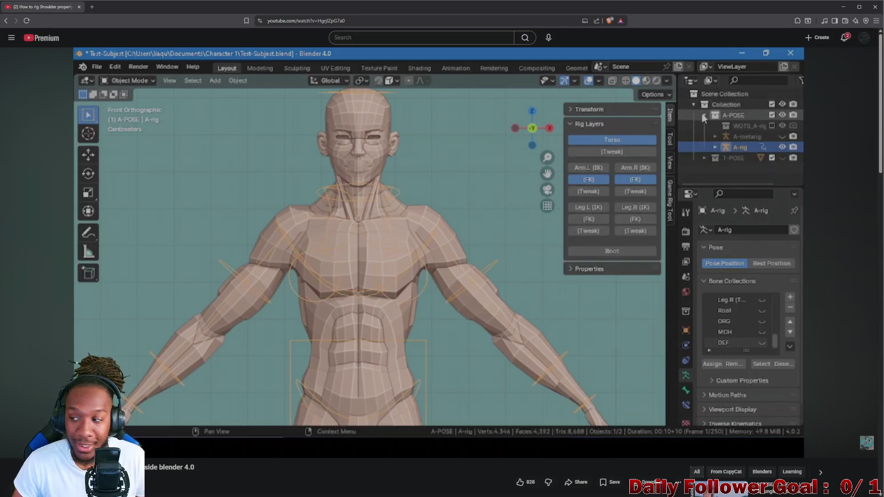
pyautogui.click(560, 489)
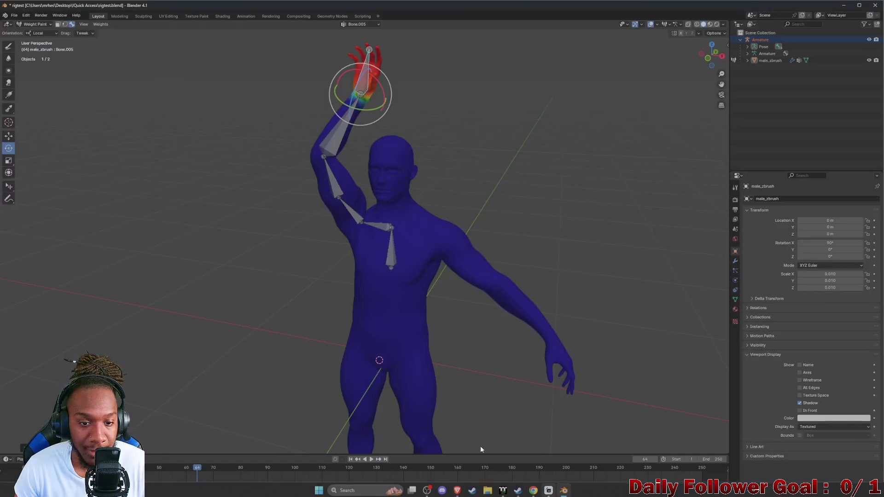
pyautogui.scroll(3, 343, 209)
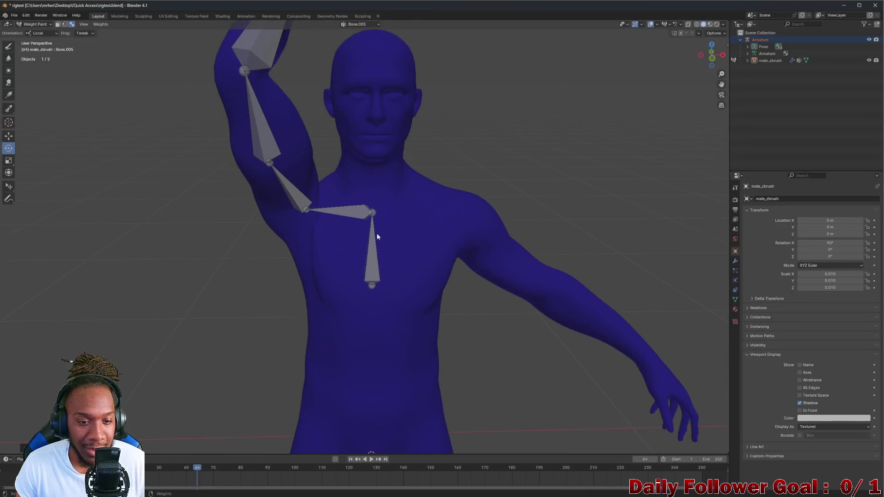
pyautogui.scroll(2, 377, 233)
# Make Bone.002 active and rotate the shoulder bone, then view the raised arm from above
pyautogui.keyDown('ctrl'); pyautogui.click(309, 209); pyautogui.keyUp('ctrl')
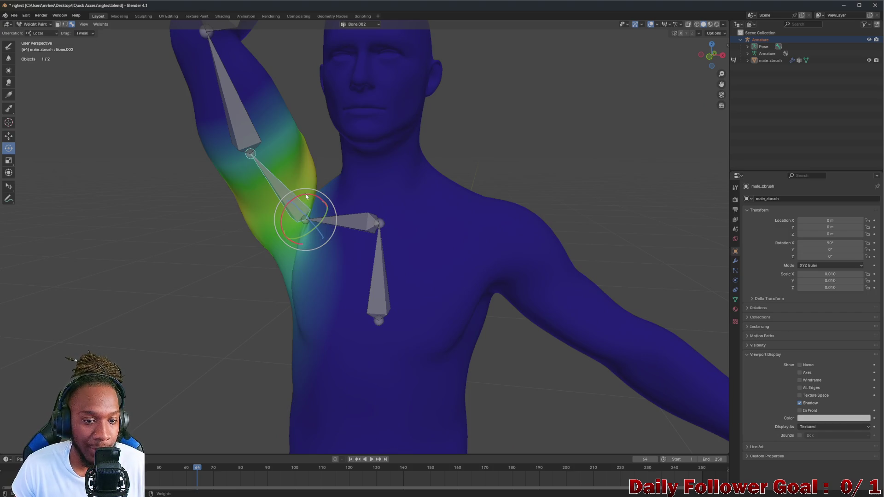
pyautogui.press('r')
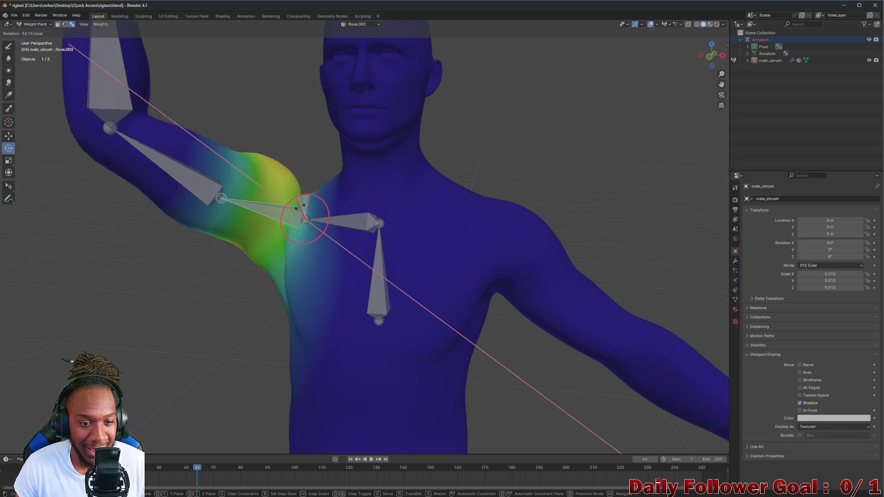
pyautogui.click(302, 206)
pyautogui.moveTo(294, 234)
pyautogui.mouseDown(button='middle')
pyautogui.moveTo(341, 210)
pyautogui.moveTo(297, 238)
pyautogui.moveTo(33, 230)
pyautogui.mouseUp(button='middle')
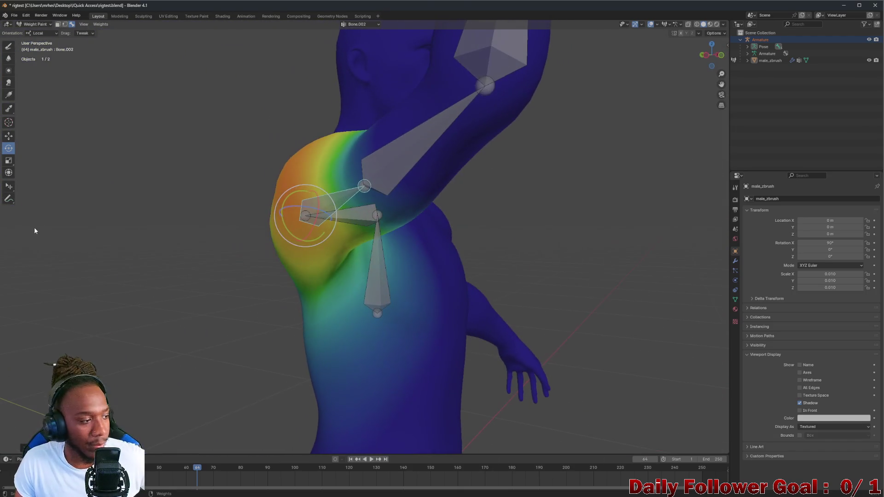
pyautogui.moveTo(192, 189); pyautogui.dragTo(157, 197, button='middle')
pyautogui.moveTo(277, 182)
pyautogui.mouseDown(button='middle')
pyautogui.moveTo(310, 191)
pyautogui.moveTo(299, 211)
pyautogui.mouseUp(button='middle')
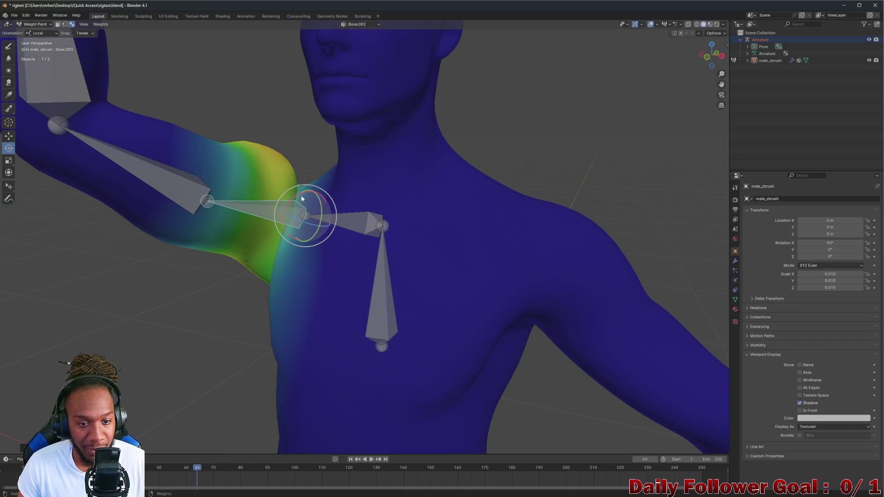
# Trackball-rotate the upper-arm bone and check the shoulder weights from behind
pyautogui.moveTo(299, 211); pyautogui.dragTo(304, 197)
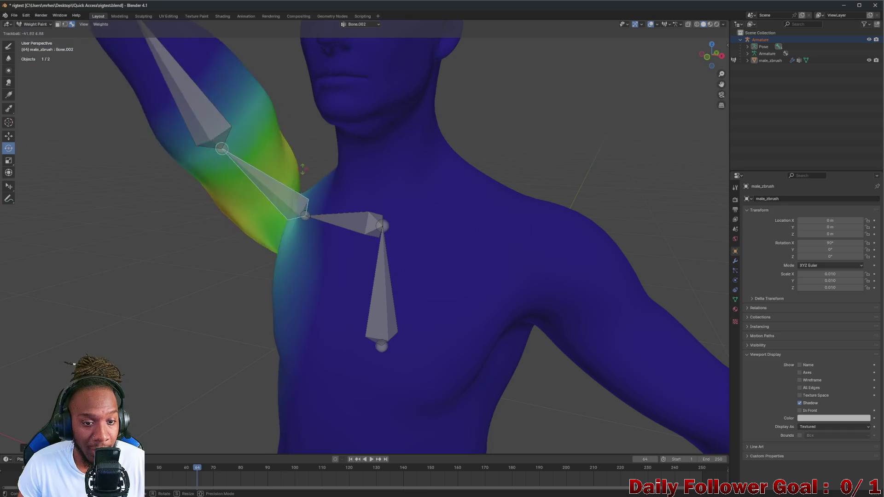
pyautogui.click(351, 173)
pyautogui.moveTo(352, 173); pyautogui.dragTo(232, 178, button='middle')
pyautogui.scroll(-5, 232, 180)
pyautogui.moveTo(211, 144)
pyautogui.mouseDown(button='middle')
pyautogui.moveTo(347, 241)
pyautogui.moveTo(297, 221)
pyautogui.moveTo(250, 180)
pyautogui.moveTo(330, 177)
pyautogui.moveTo(327, 136)
pyautogui.moveTo(257, 176)
pyautogui.moveTo(299, 161)
pyautogui.mouseUp(button='middle')
pyautogui.scroll(5, 337, 218)
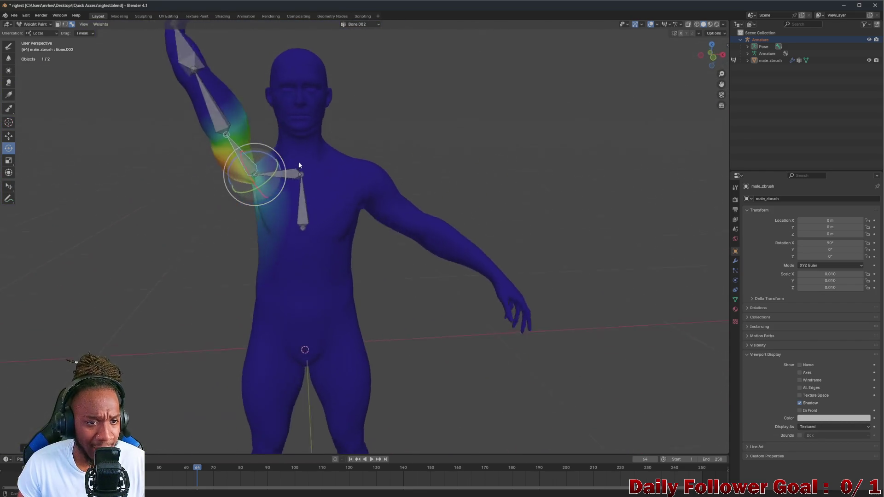
# Re-pose the arm bone with free and Z-axis rotations, checking from front and side
pyautogui.moveTo(263, 179)
pyautogui.mouseDown()
pyautogui.moveTo(231, 185)
pyautogui.moveTo(256, 158)
pyautogui.mouseUp()
pyautogui.click(259, 166)
pyautogui.press('r')
pyautogui.click(264, 154)
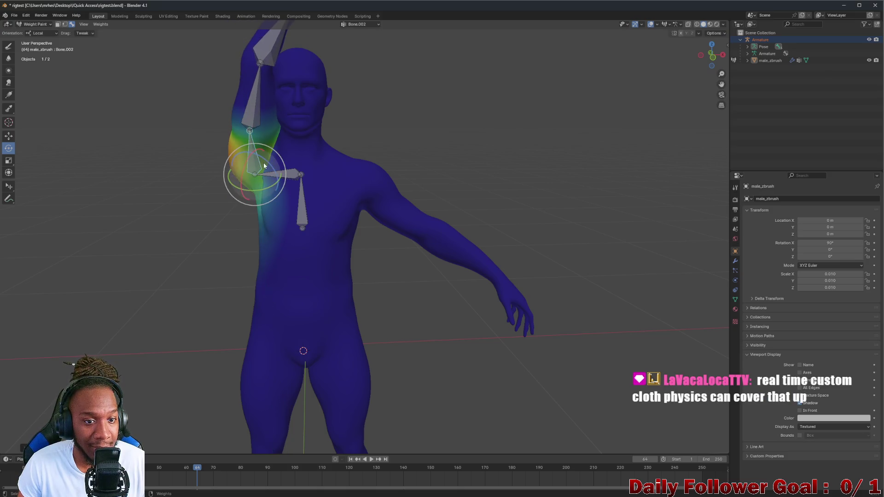
pyautogui.press('z')
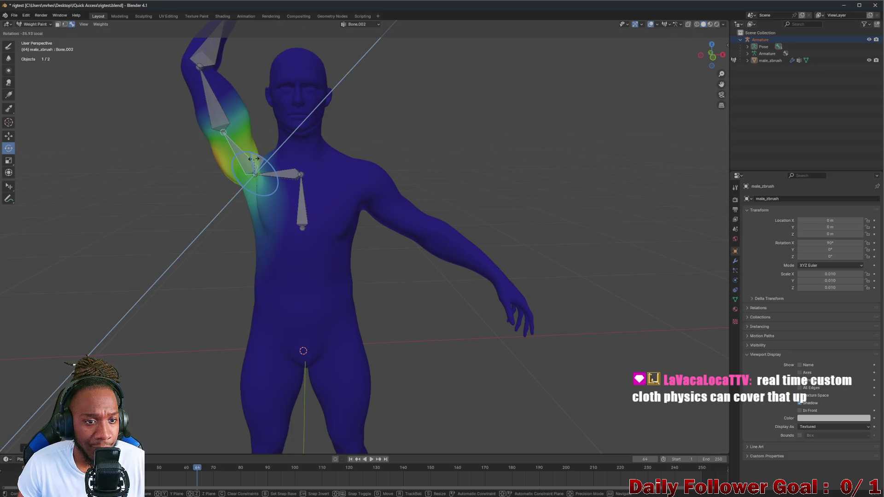
pyautogui.click(256, 159)
pyautogui.moveTo(262, 162)
pyautogui.mouseDown(button='middle')
pyautogui.moveTo(307, 167)
pyautogui.moveTo(243, 168)
pyautogui.mouseUp(button='middle')
pyautogui.scroll(3, 307, 167)
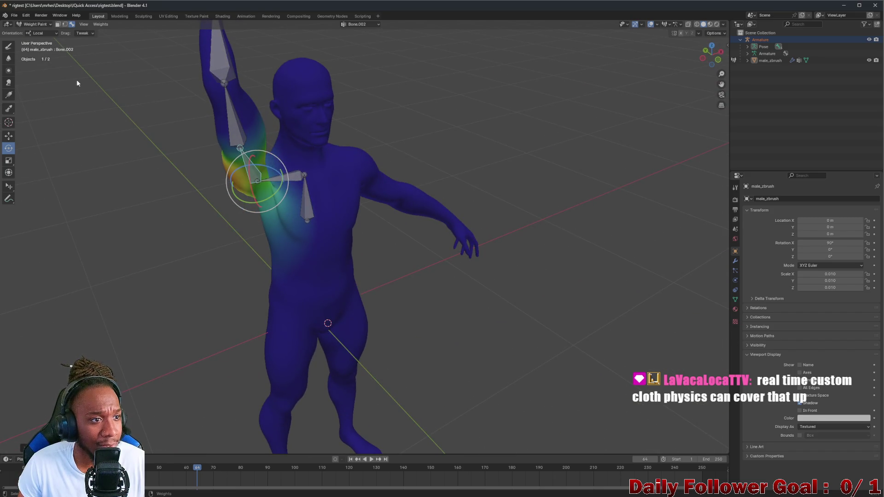
# Rotate the upper-arm bone around the red axis and freely, inspecting the shoulder all around
pyautogui.moveTo(249, 169); pyautogui.dragTo(206, 166)
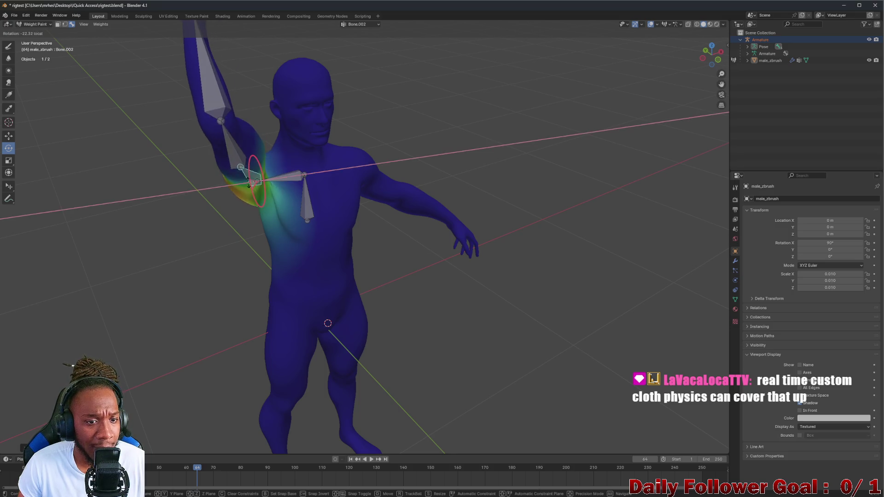
pyautogui.scroll(2, 206, 167)
pyautogui.moveTo(206, 166)
pyautogui.mouseDown(button='middle')
pyautogui.moveTo(158, 157)
pyautogui.moveTo(272, 163)
pyautogui.moveTo(148, 167)
pyautogui.mouseUp(button='middle')
pyautogui.press('r')
pyautogui.press('r')
pyautogui.click(271, 169)
pyautogui.scroll(5, 314, 182)
pyautogui.moveTo(314, 181)
pyautogui.mouseDown(button='middle')
pyautogui.moveTo(249, 193)
pyautogui.moveTo(102, 174)
pyautogui.moveTo(86, 187)
pyautogui.mouseUp(button='middle')
pyautogui.scroll(2, 227, 180)
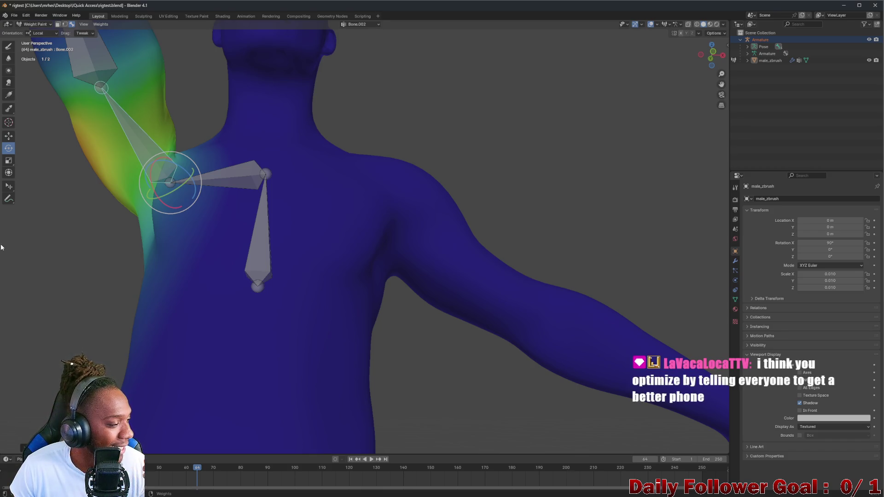
# Swing the upper-arm bone up with the rotate gizmo to test the shoulder deformation
pyautogui.moveTo(134, 185)
pyautogui.mouseDown(button='middle')
pyautogui.moveTo(177, 214)
pyautogui.moveTo(172, 223)
pyautogui.moveTo(163, 218)
pyautogui.mouseUp(button='middle')
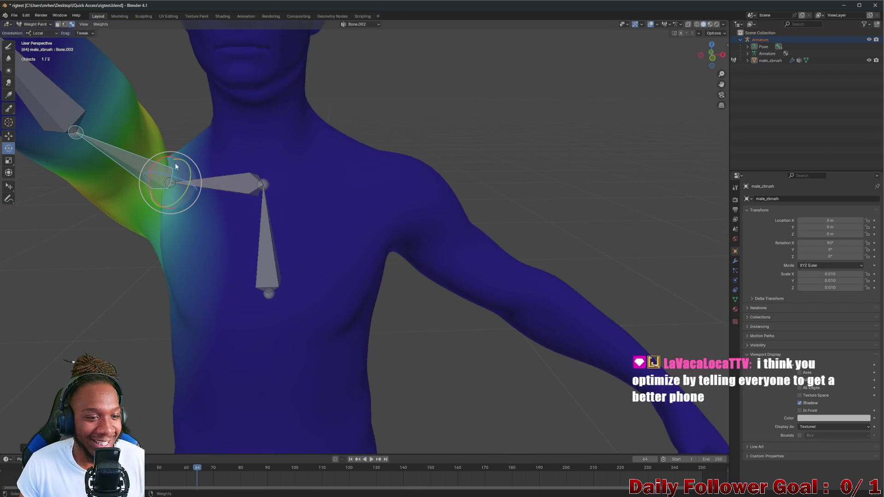
pyautogui.moveTo(167, 169); pyautogui.dragTo(155, 166)
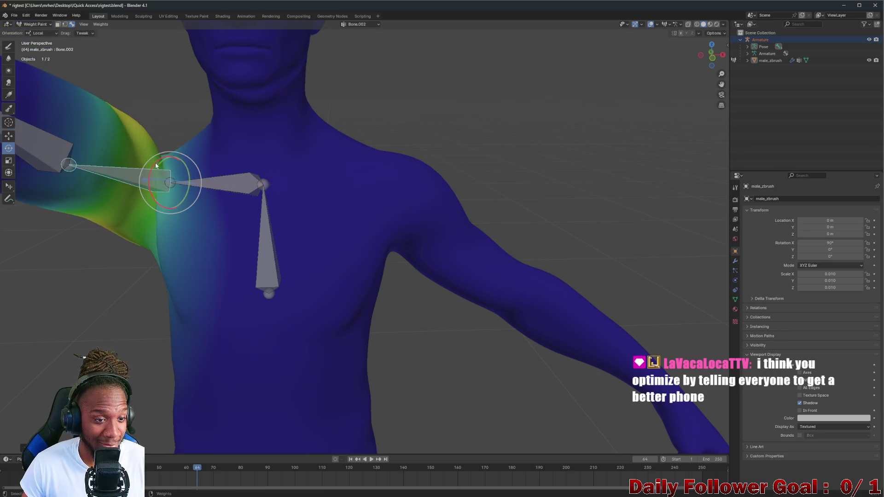
pyautogui.moveTo(160, 167); pyautogui.dragTo(194, 164, button='middle')
pyautogui.moveTo(195, 164)
pyautogui.mouseDown()
pyautogui.moveTo(184, 179)
pyautogui.moveTo(103, 168)
pyautogui.mouseUp()
pyautogui.moveTo(102, 169); pyautogui.dragTo(626, 161, button='middle')
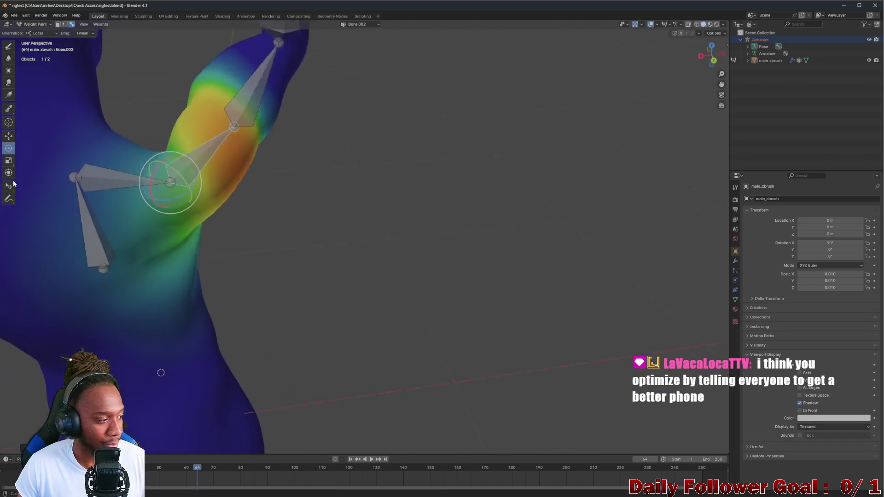
pyautogui.scroll(-3, 626, 161)
# Lower the upper-arm bone back beside the body, checking the shoulder weight blend from the front
pyautogui.moveTo(192, 259); pyautogui.dragTo(159, 225, button='middle')
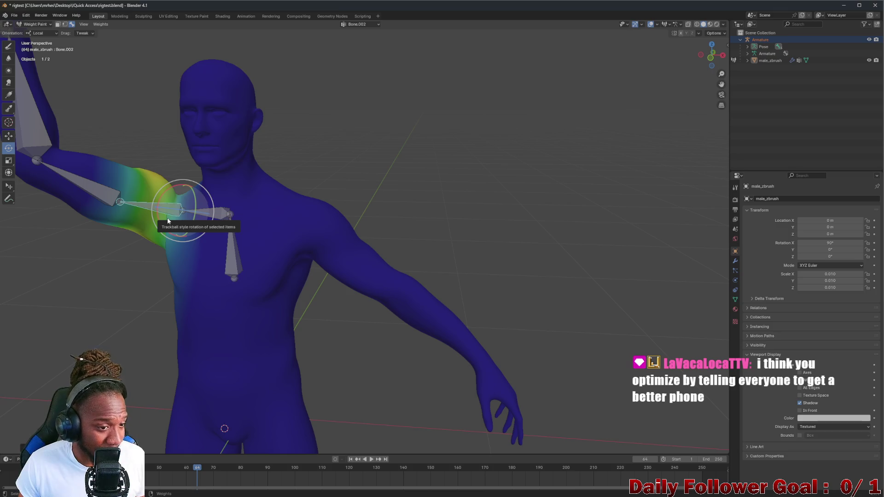
pyautogui.moveTo(183, 207); pyautogui.dragTo(188, 199)
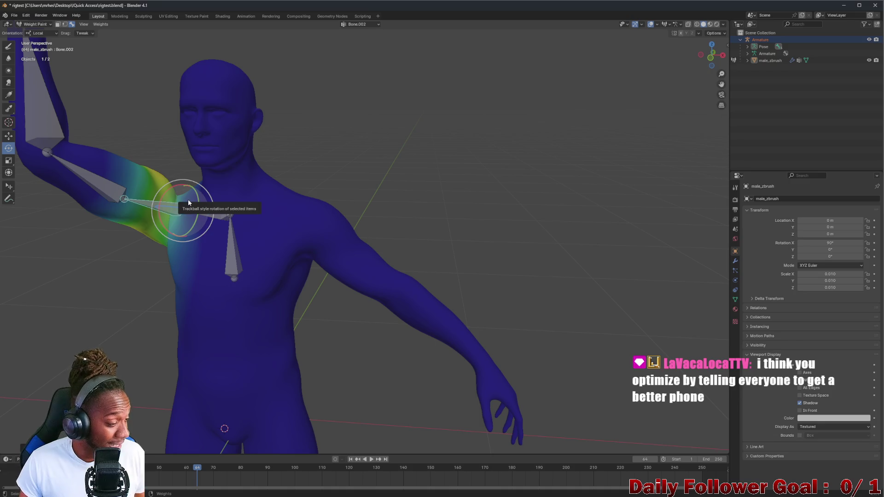
pyautogui.moveTo(178, 203)
pyautogui.mouseDown(button='middle')
pyautogui.moveTo(253, 213)
pyautogui.moveTo(195, 216)
pyautogui.moveTo(177, 197)
pyautogui.mouseUp(button='middle')
pyautogui.moveTo(163, 204)
pyautogui.mouseDown()
pyautogui.moveTo(179, 205)
pyautogui.moveTo(129, 263)
pyautogui.mouseUp()
pyautogui.moveTo(130, 263); pyautogui.dragTo(120, 257, button='middle')
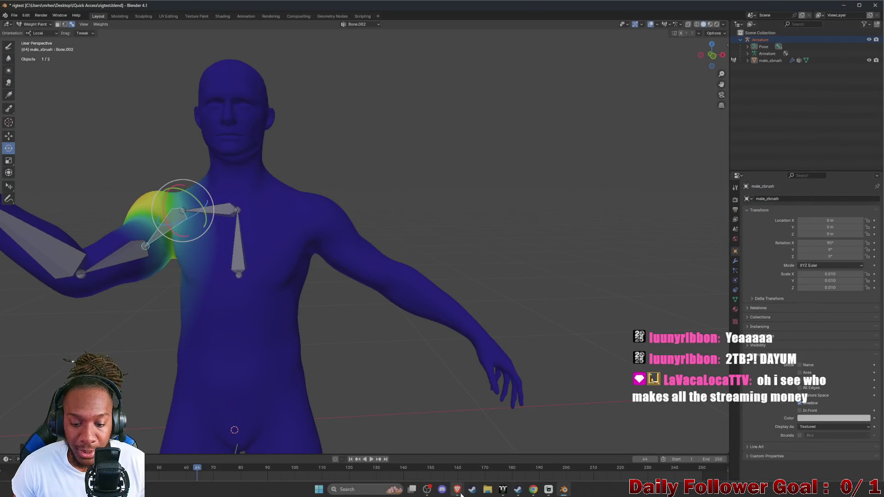
# Switch to the browser showing the tutorial's rigged character in a front A-pose
pyautogui.click(496, 453)
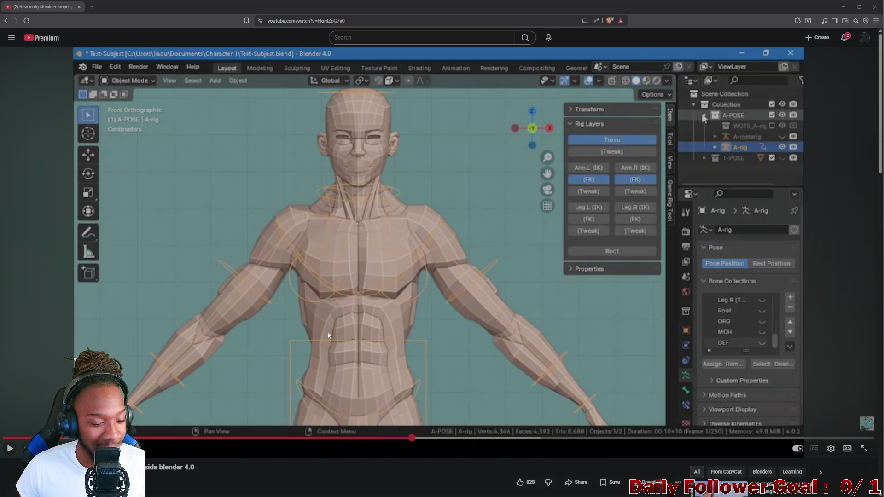
# Play and pause through the metarig and Generate Rig steps until the T-pose rig is bound
pyautogui.click(280, 348)
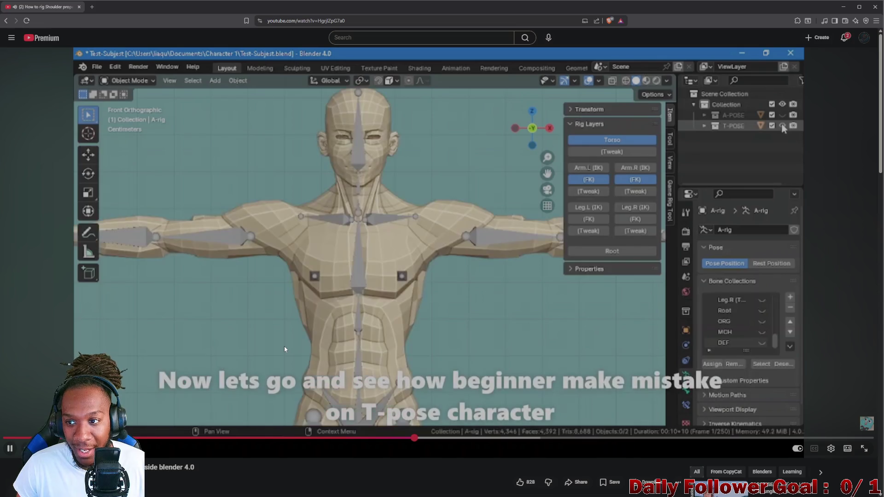
pyautogui.click(289, 344)
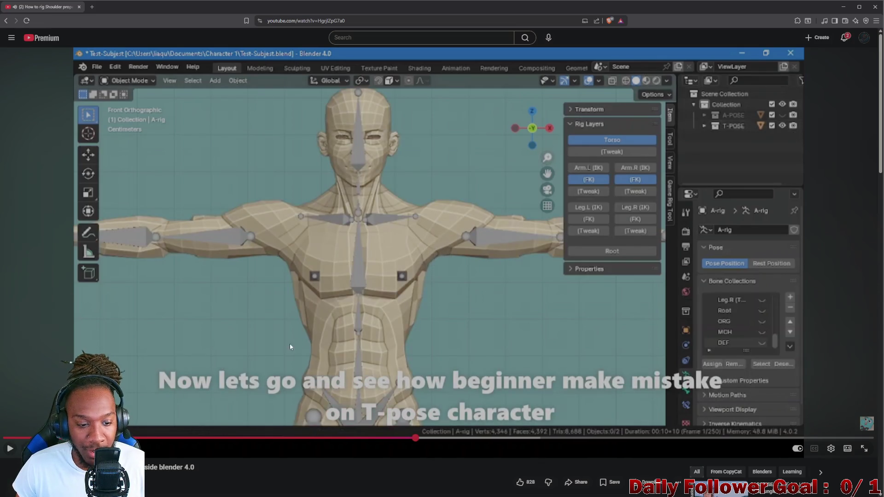
pyautogui.click(384, 363)
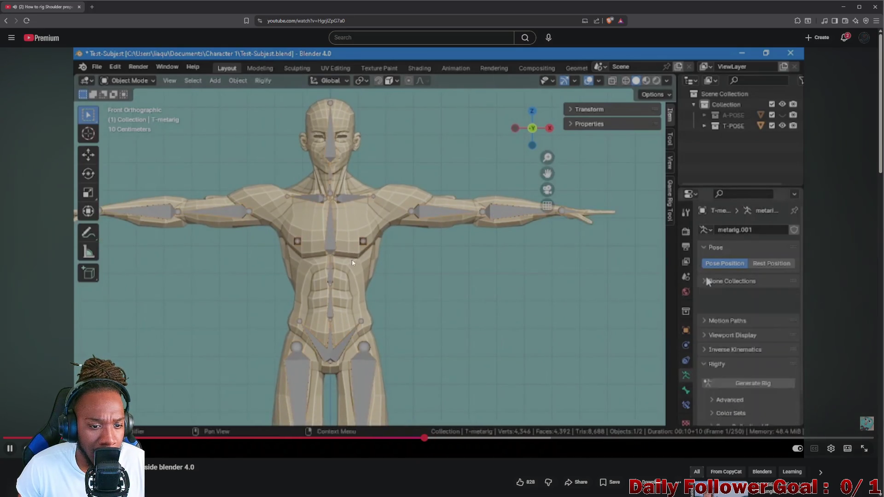
pyautogui.click(252, 204)
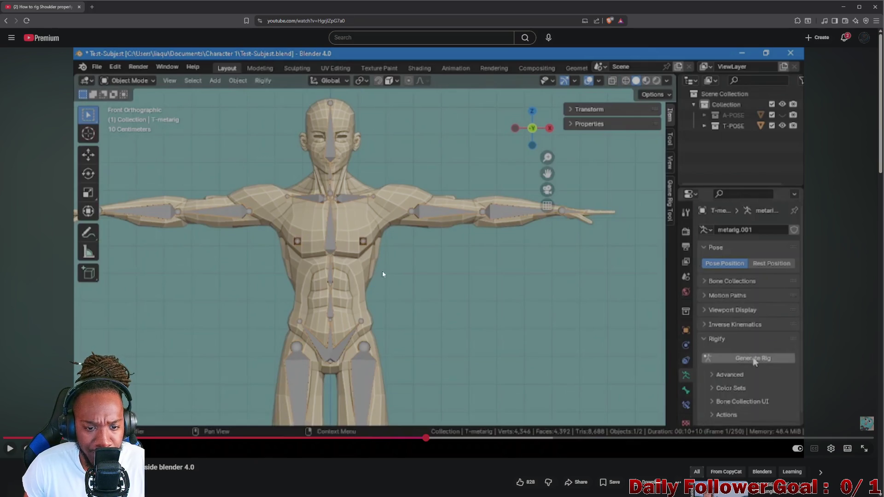
pyautogui.click(360, 271)
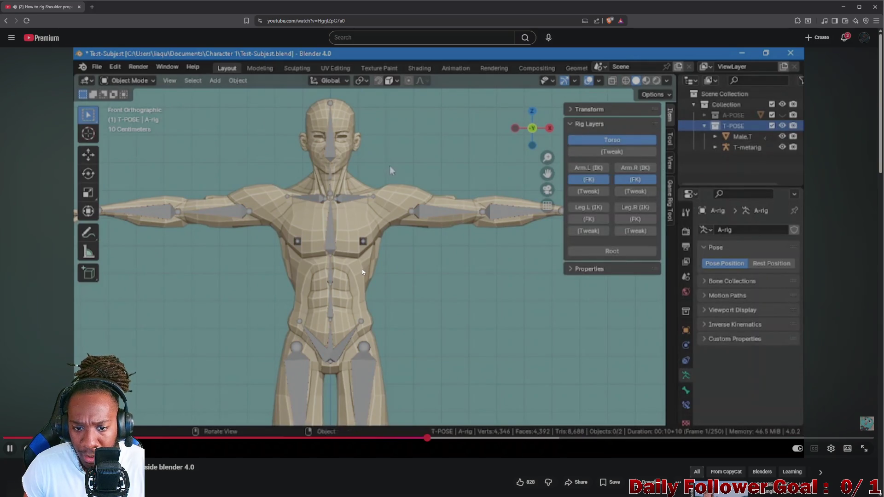
pyautogui.click(404, 259)
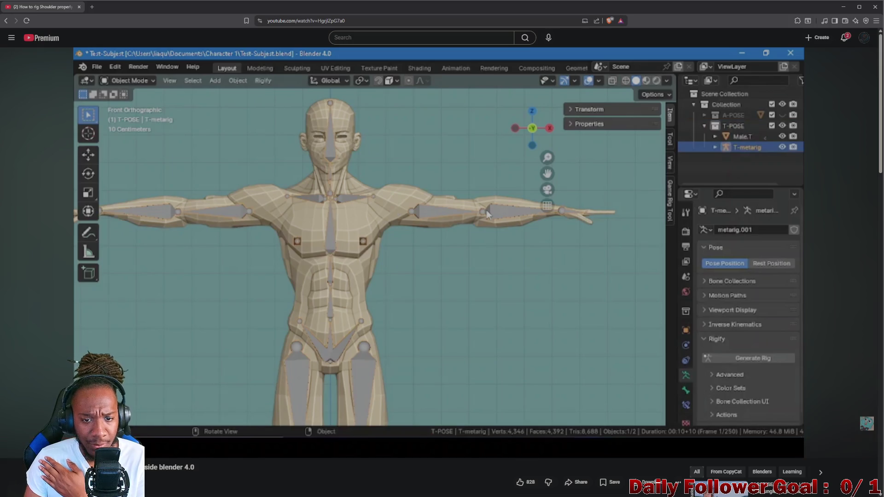
pyautogui.click(417, 239)
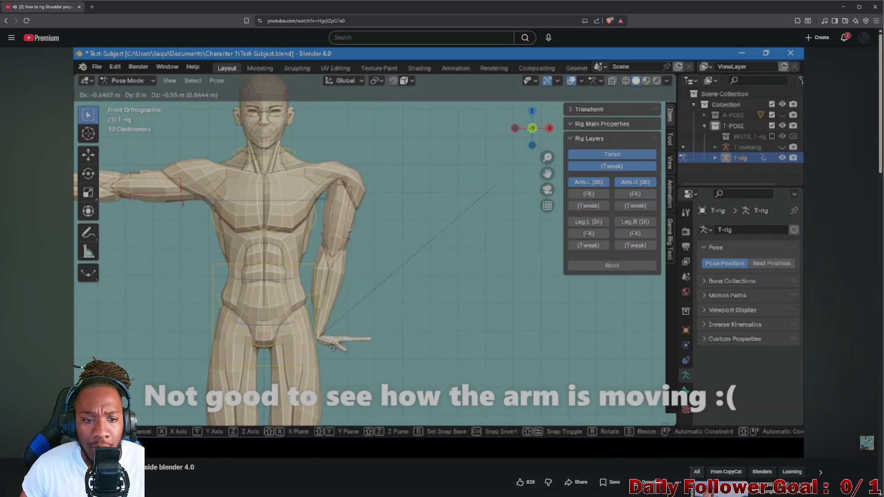
# Pause and resume the tutorial to reach the arm-bone alignment step
pyautogui.click(390, 262)
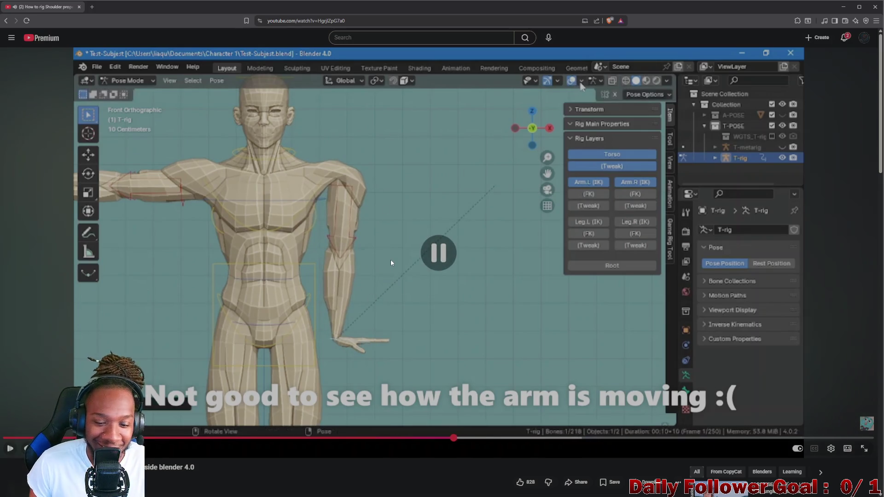
pyautogui.click(401, 281)
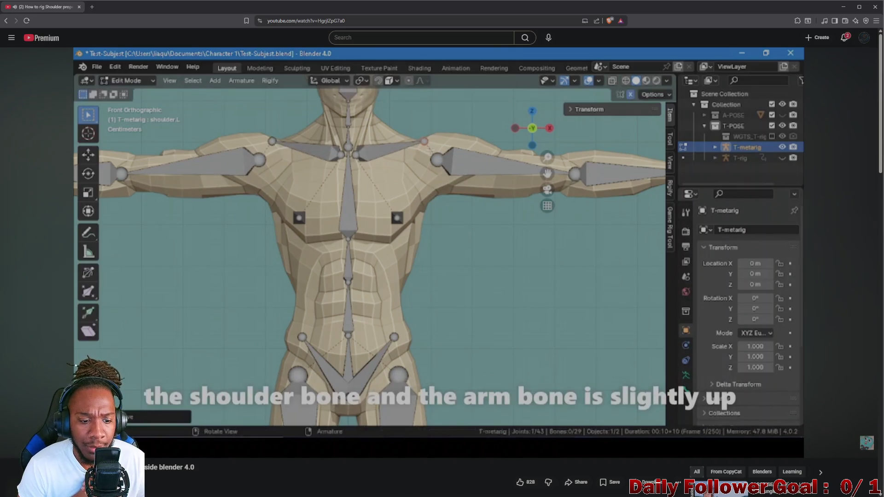
# Pause and resume the tutorial twice through the shoulder alignment and Pose Mode rotation test
pyautogui.click(481, 279)
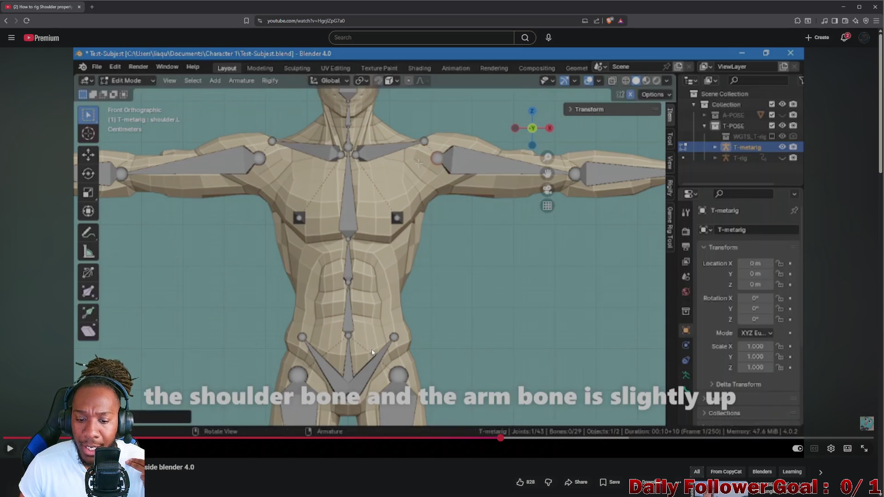
pyautogui.click(380, 361)
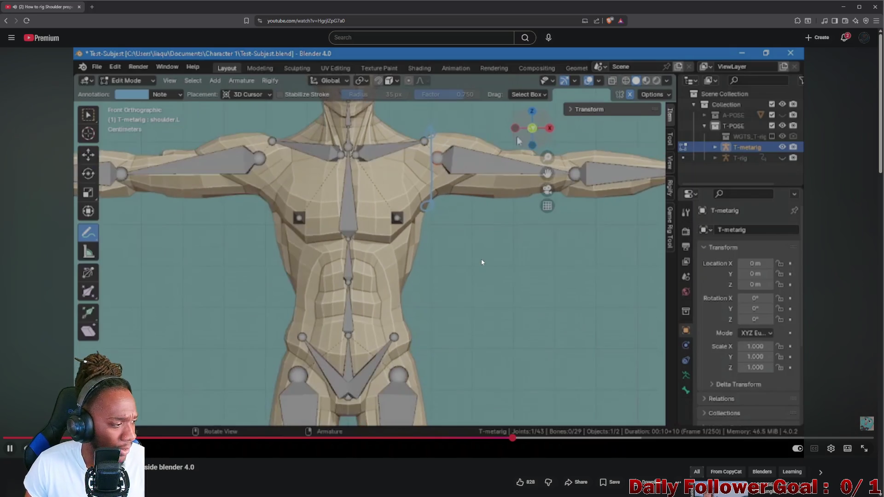
pyautogui.click(400, 264)
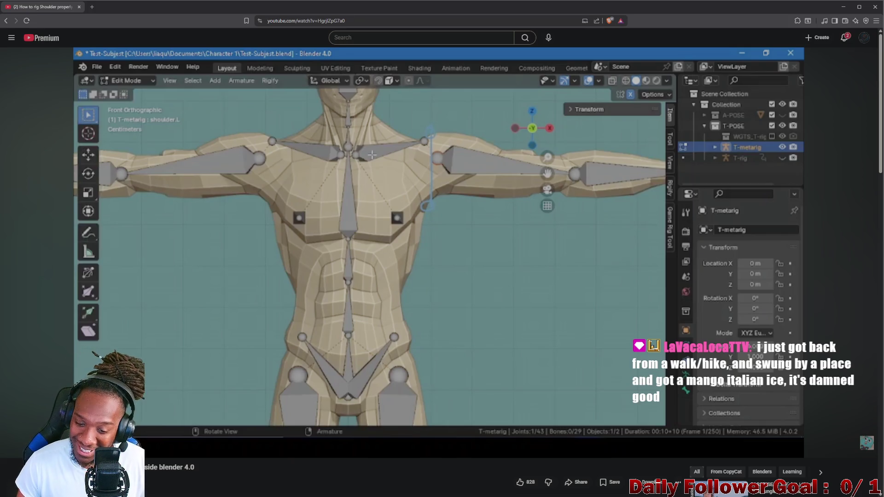
pyautogui.click(421, 263)
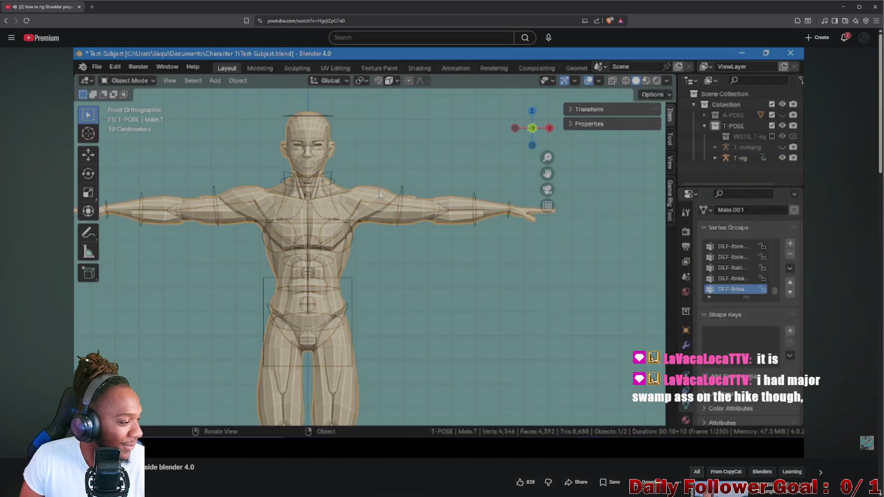
# Pause, resume and seek the tutorial back a few seconds before the arm-lowering test
pyautogui.press('space')
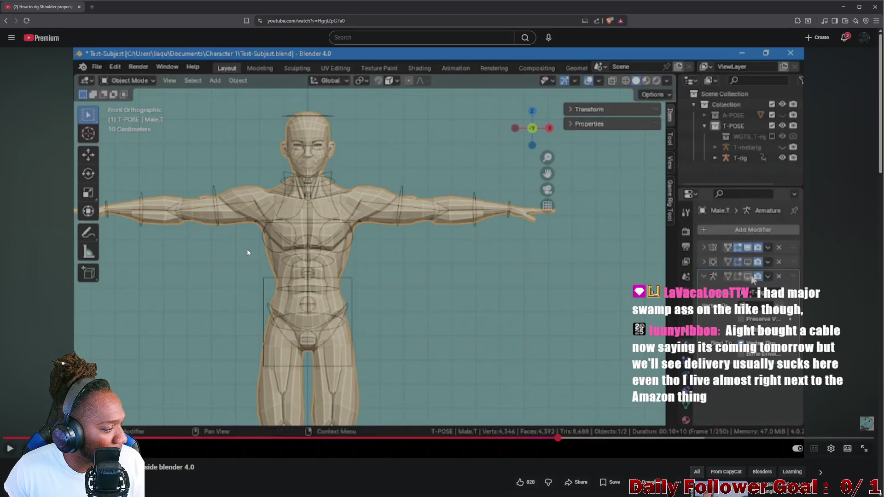
pyautogui.click(254, 261)
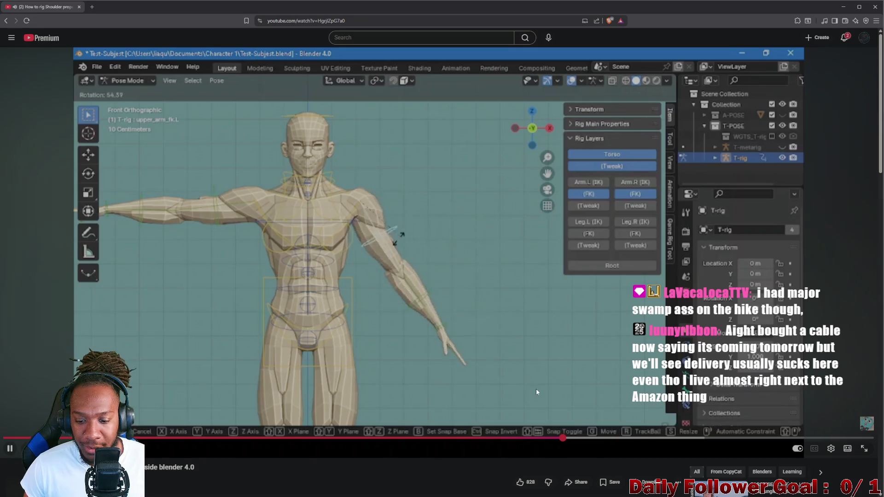
pyautogui.click(552, 395)
pyautogui.press('Left')
pyautogui.press('Left')
pyautogui.press('Left')
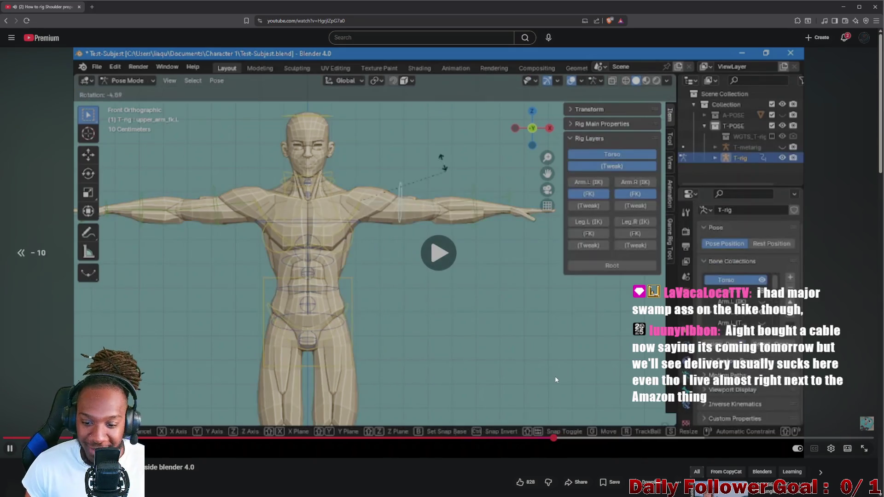
pyautogui.press('Left')
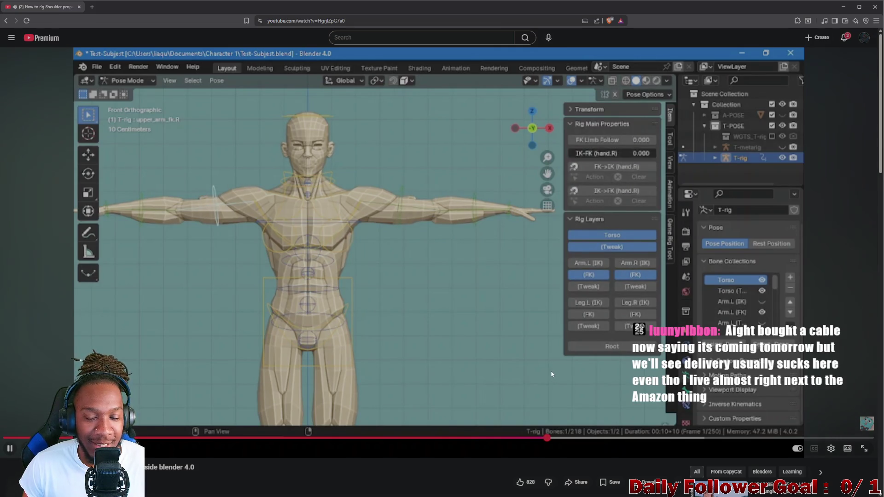
# Replay the arm rotation down beside the body, pausing and rewinding to study it
pyautogui.click(497, 326)
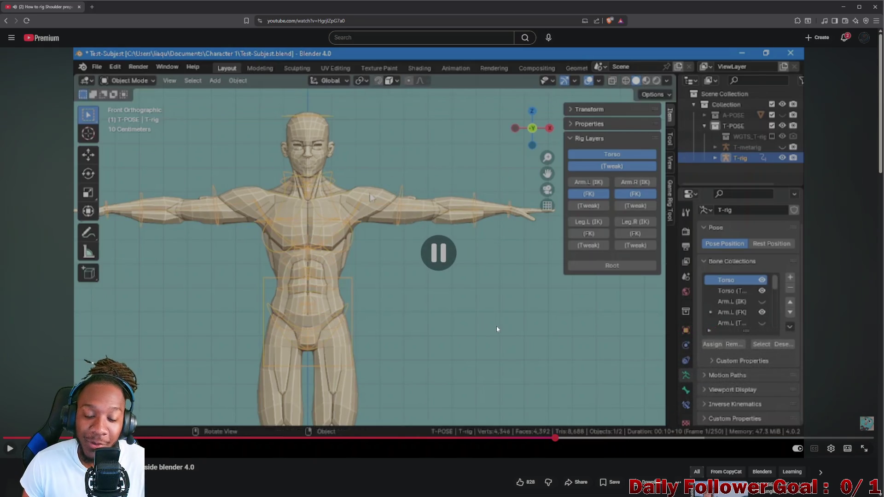
pyautogui.click(500, 337)
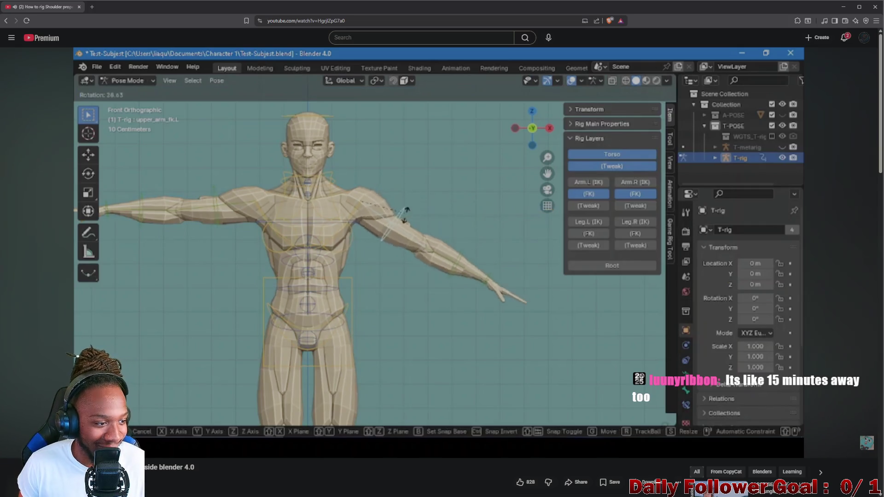
pyautogui.click(438, 298)
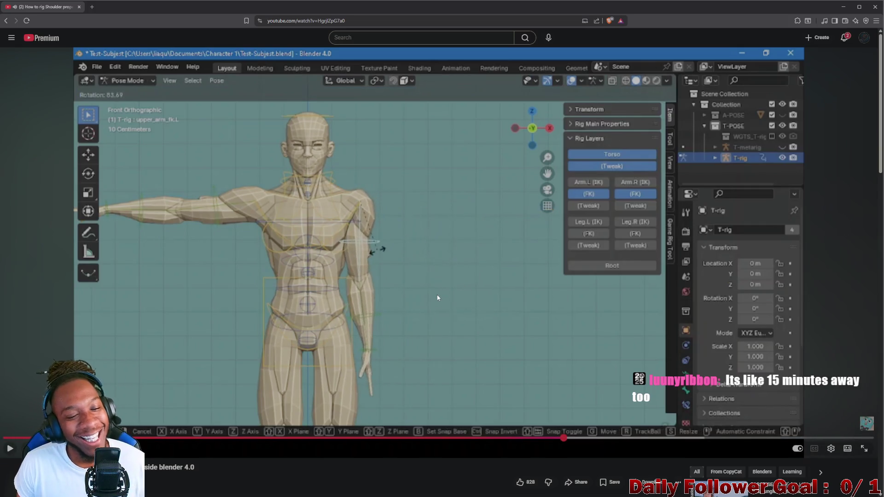
pyautogui.click(436, 298)
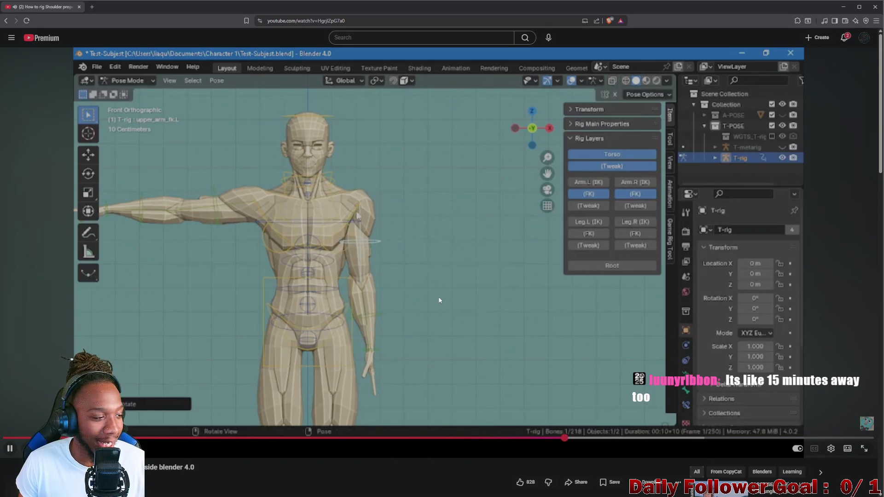
pyautogui.click(438, 298)
pyautogui.press('Left')
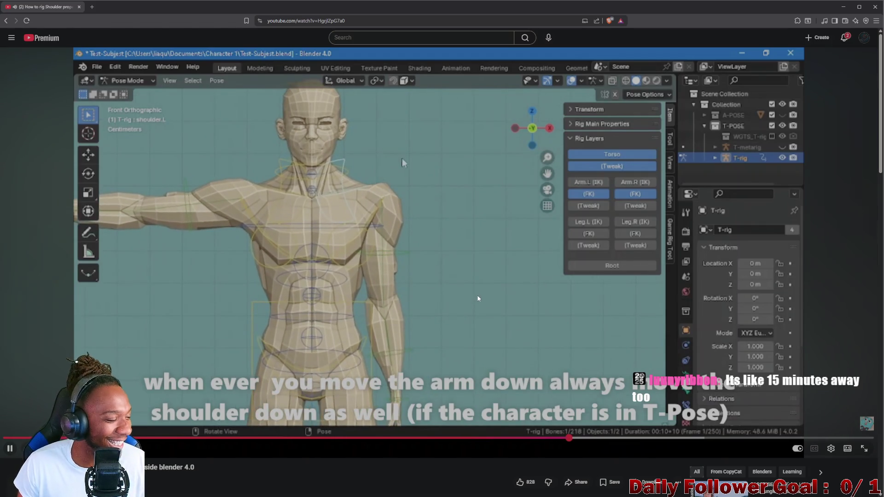
# Rewind the tutorial about thirty seconds and pause on the arm and shoulder lowering together
pyautogui.press('Left')
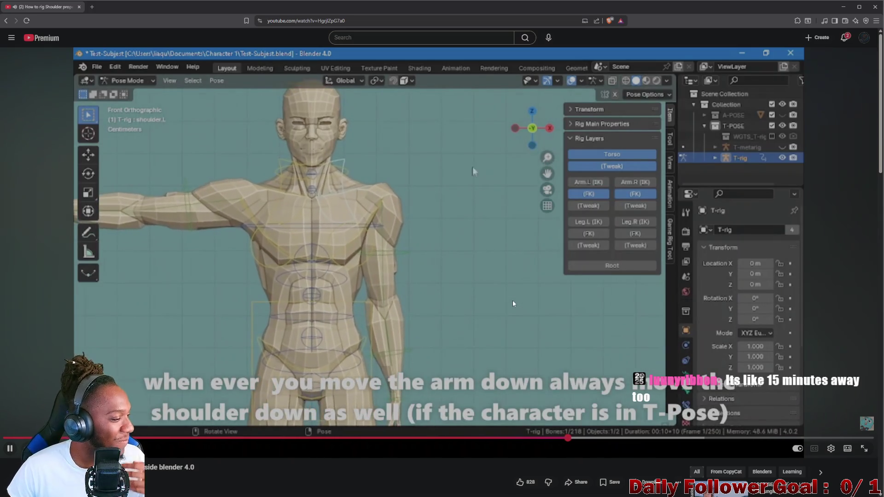
pyautogui.press('space')
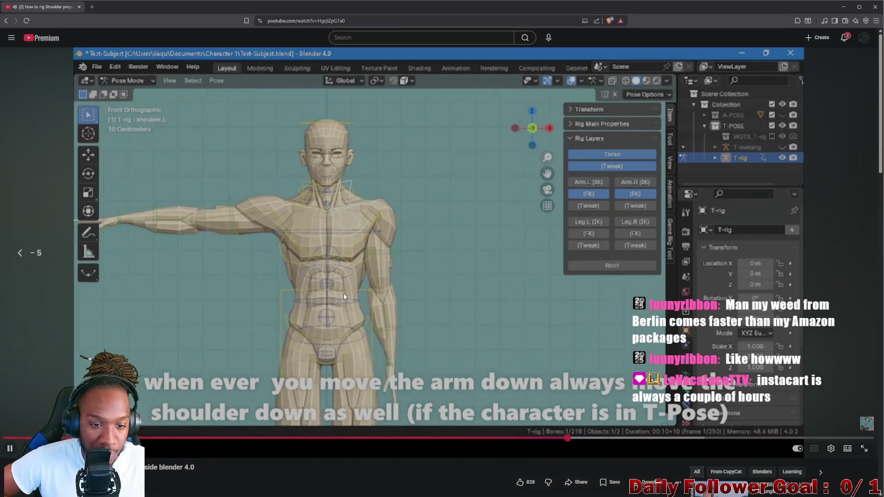
pyautogui.press('j')
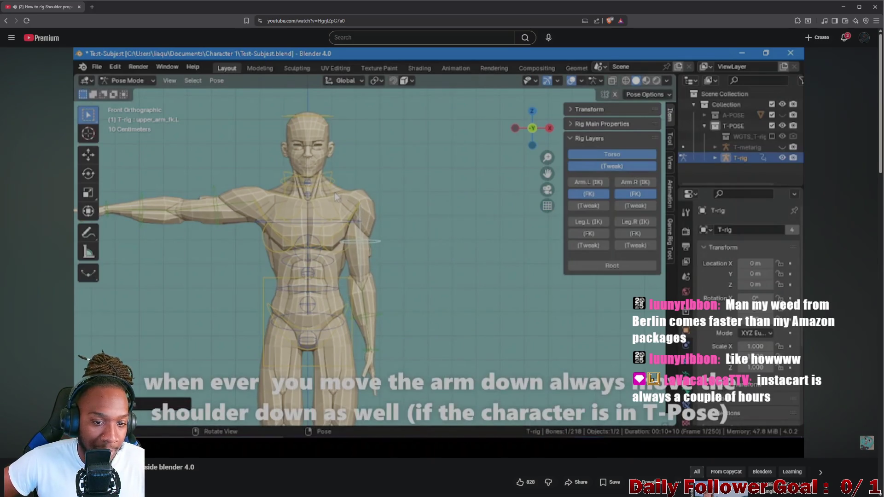
pyautogui.press('j')
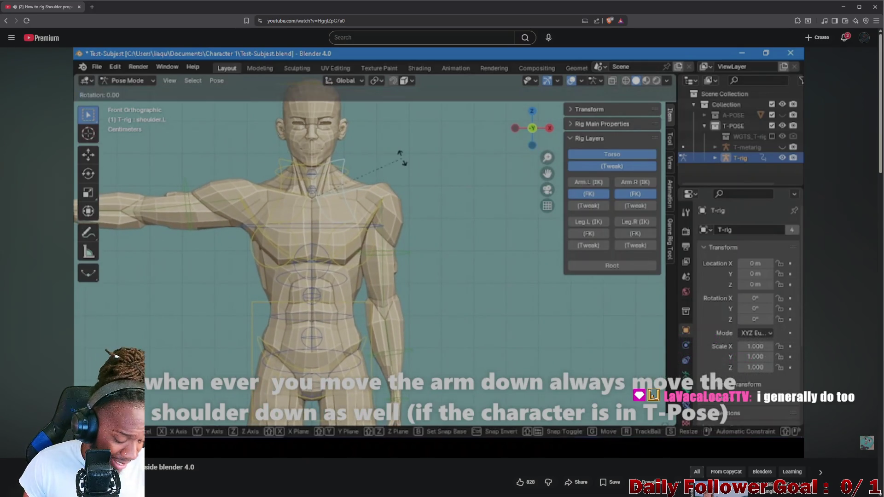
pyautogui.press('j')
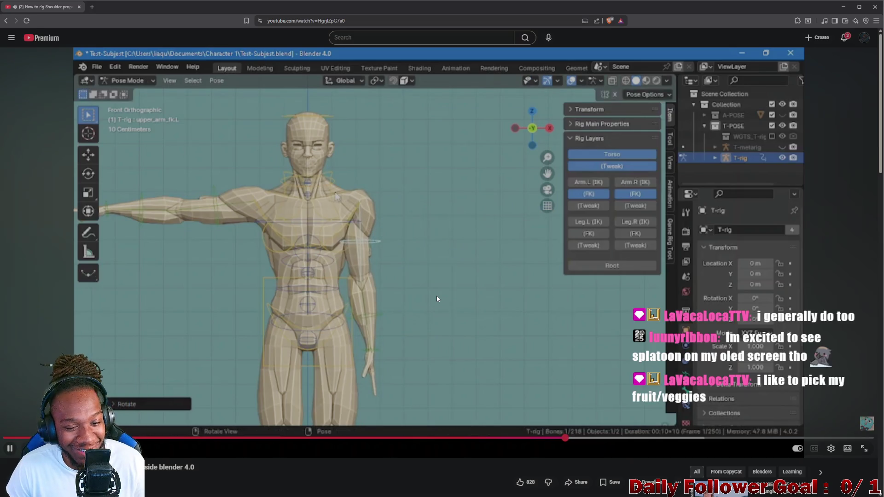
pyautogui.click(421, 296)
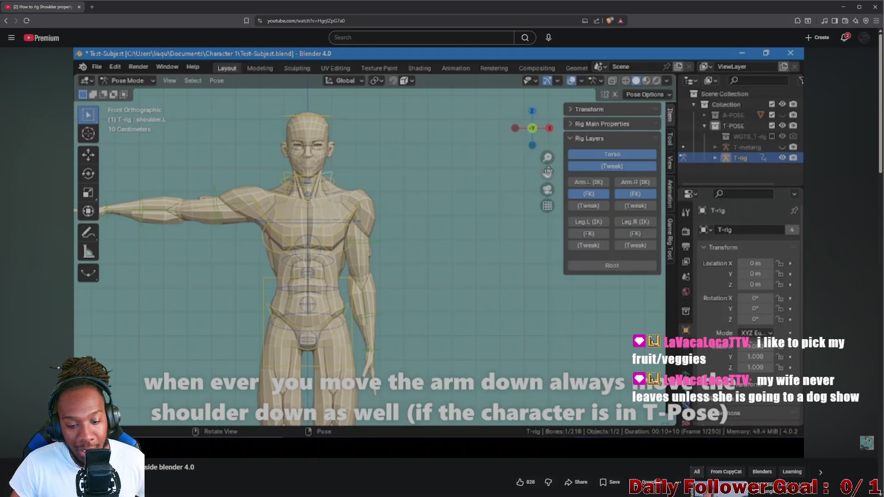
# Replay the shoulder-lowering part with pauses and a five-second rewind, then let it continue
pyautogui.click(385, 260)
pyautogui.click(382, 260)
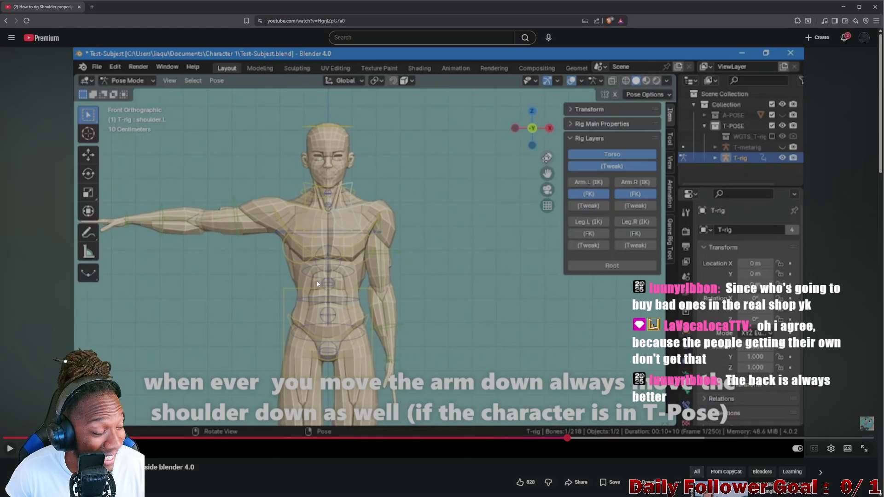
pyautogui.click(358, 288)
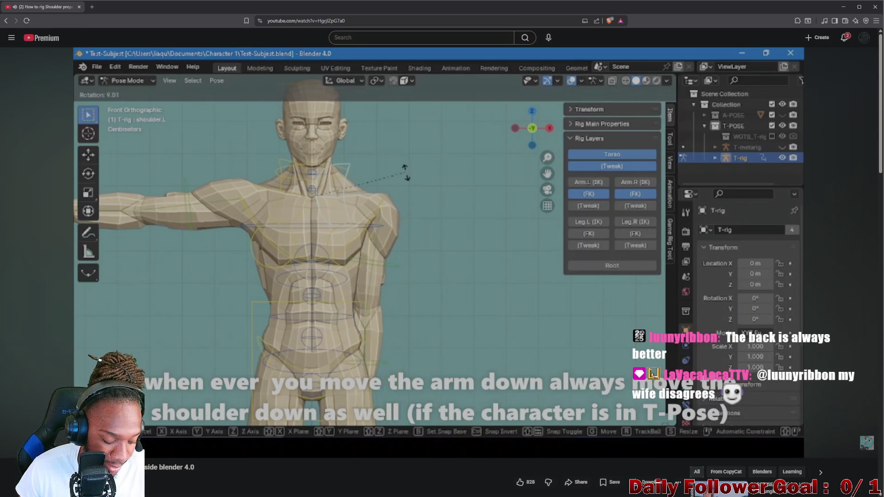
pyautogui.press('Left')
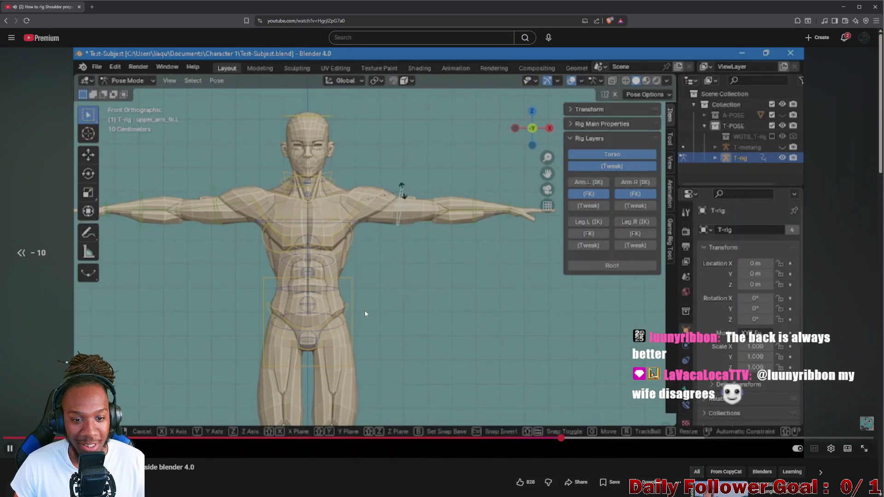
pyautogui.press('Left')
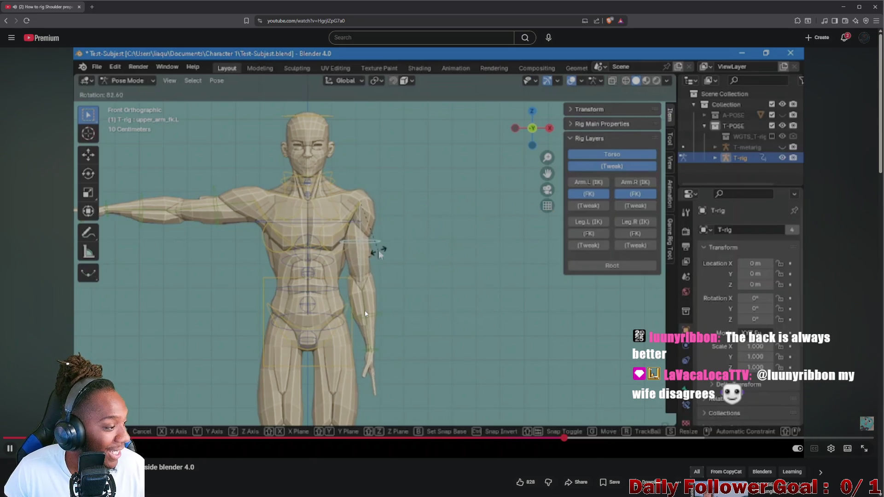
pyautogui.click(259, 300)
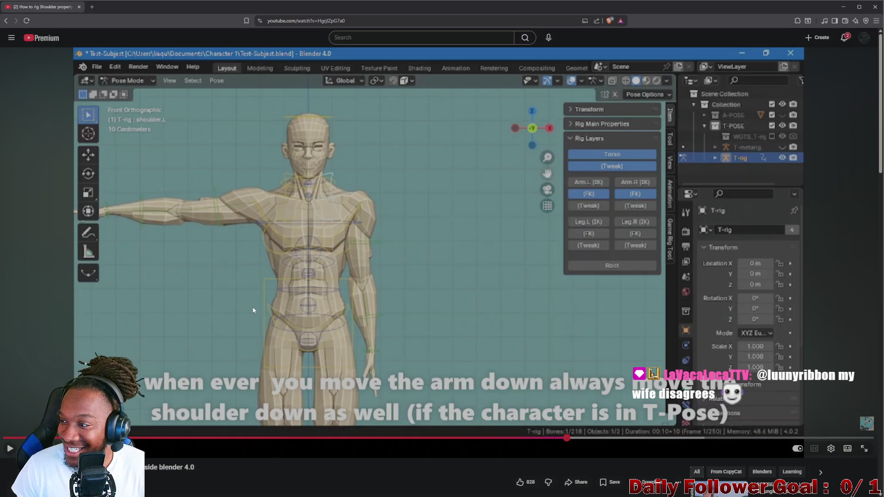
pyautogui.click(418, 241)
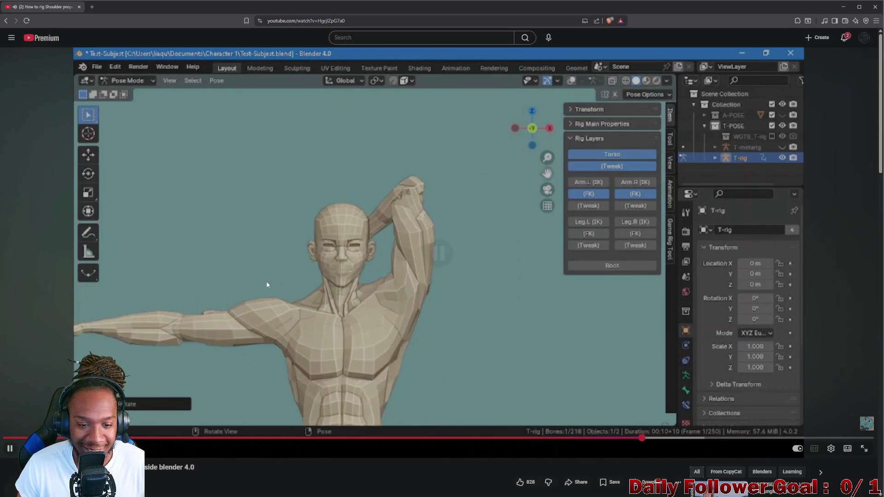
# Pause the tutorial at the raised-arm demo and minimize the browser to return to Blender
pyautogui.click(426, 237)
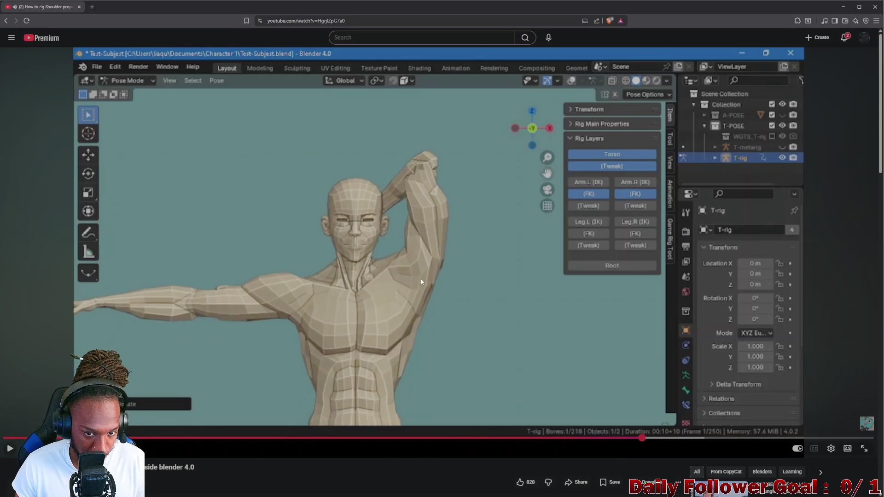
pyautogui.click(843, 8)
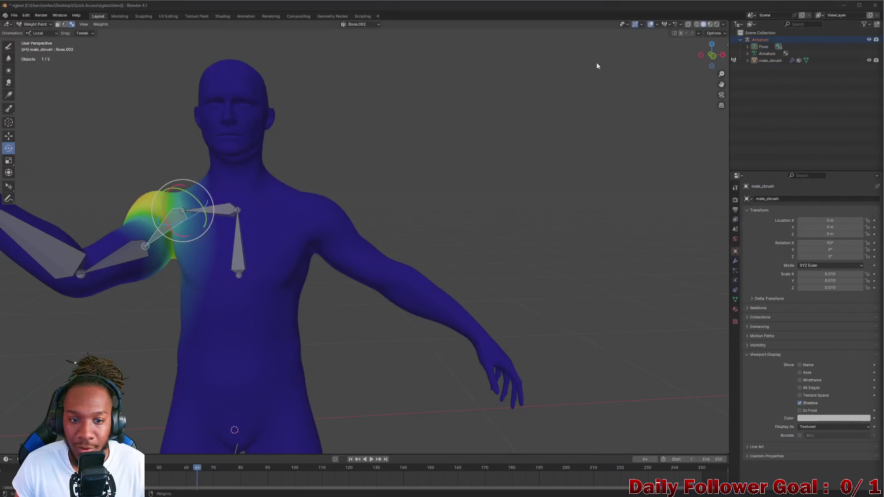
# Face the model front, rotate the raised upper arm down, undo it and select the upper-arm bone
pyautogui.moveTo(417, 216); pyautogui.dragTo(286, 229, button='middle')
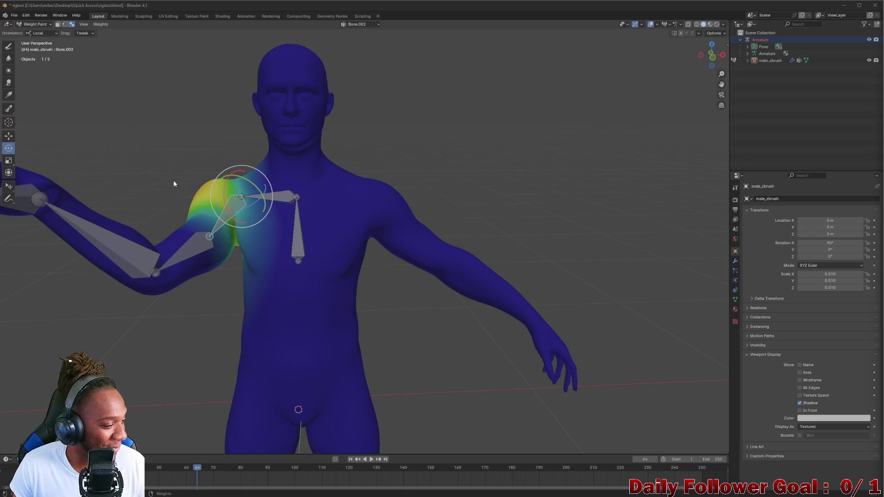
pyautogui.moveTo(173, 180); pyautogui.dragTo(287, 158, button='middle')
pyautogui.scroll(2, 286, 159)
pyautogui.scroll(-2, 341, 214)
pyautogui.moveTo(283, 176); pyautogui.dragTo(304, 182)
pyautogui.keyDown('ctrl'); pyautogui.click(318, 190); pyautogui.keyUp('ctrl')
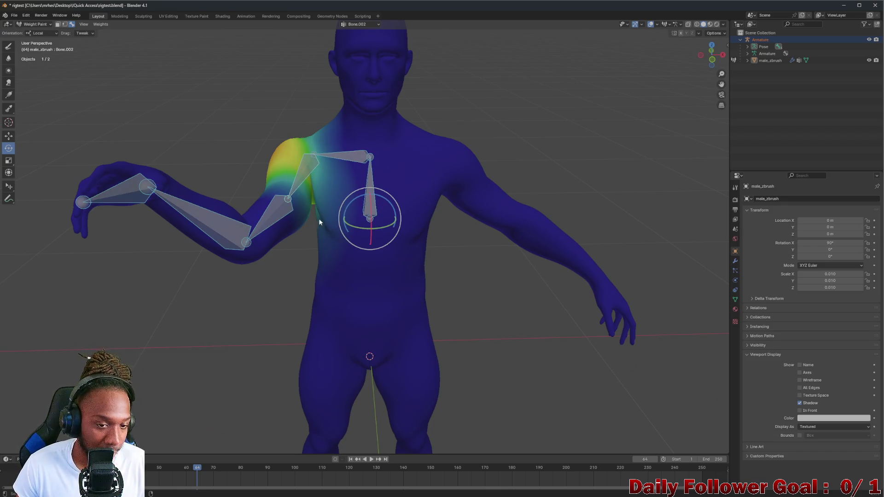
pyautogui.hotkey('ctrl', 'z')
pyautogui.keyDown('ctrl'); pyautogui.click(288, 173); pyautogui.keyUp('ctrl')
pyautogui.moveTo(289, 174); pyautogui.dragTo(299, 154, button='middle')
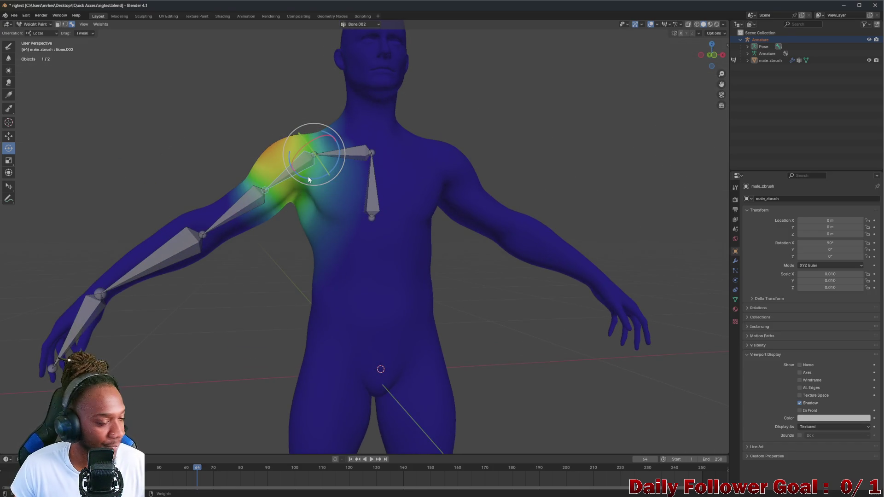
# Rotate the upper-arm bone to lower the arm, then raise it slightly about the X axis
pyautogui.press('r')
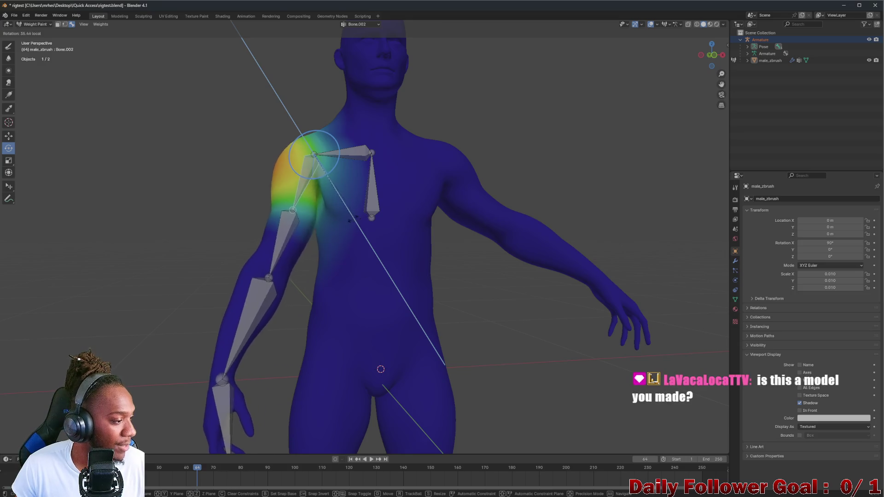
pyautogui.click(358, 224)
pyautogui.moveTo(372, 230)
pyautogui.mouseDown(button='middle')
pyautogui.moveTo(322, 181)
pyautogui.moveTo(391, 208)
pyautogui.moveTo(312, 148)
pyautogui.mouseUp(button='middle')
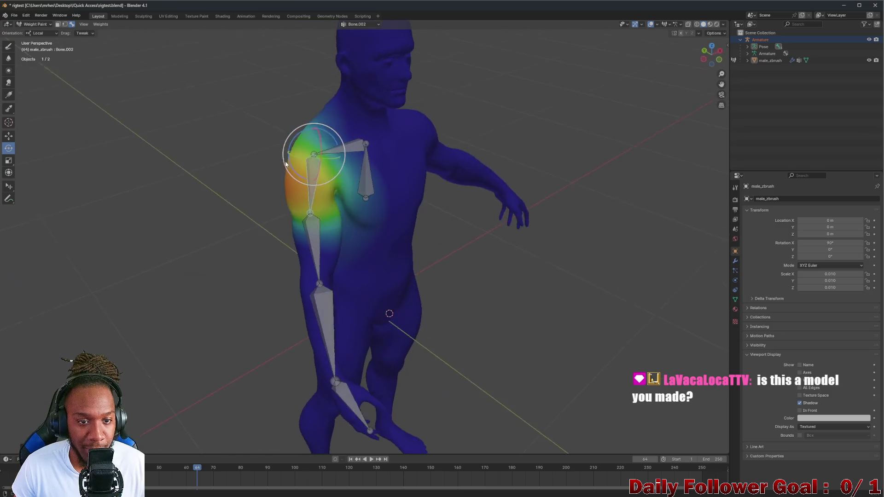
pyautogui.press('r')
pyautogui.press('x')
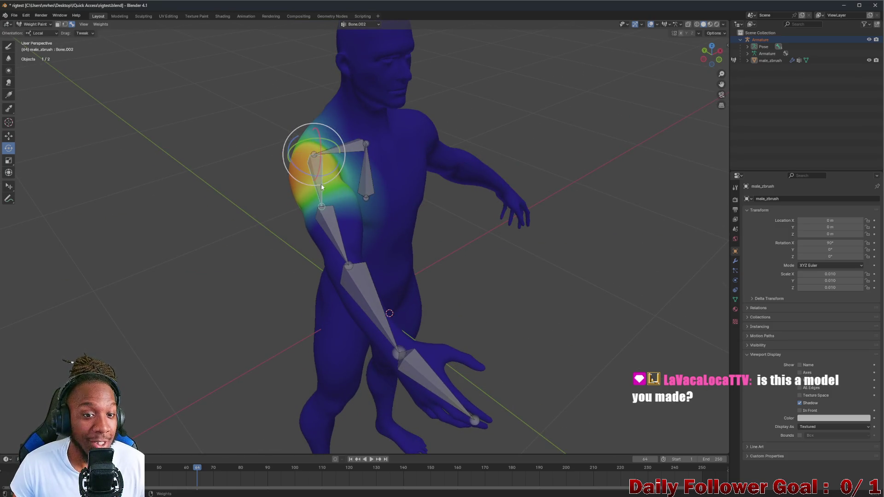
pyautogui.click(319, 159)
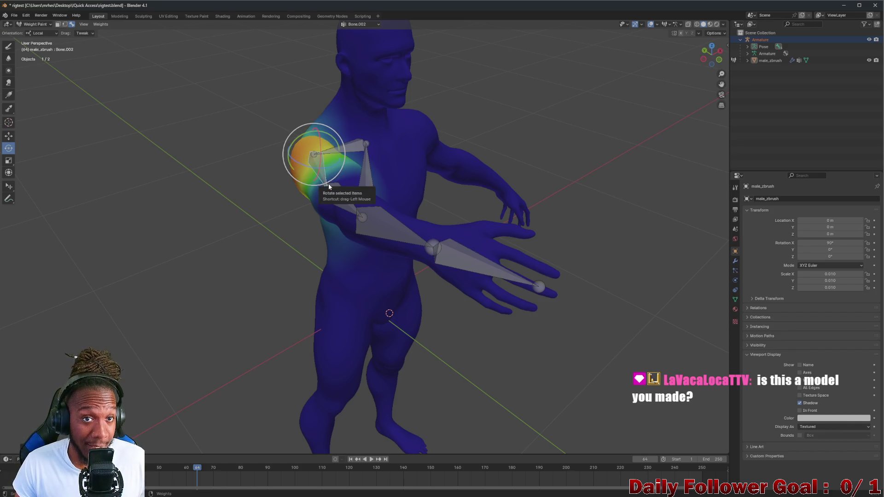
pyautogui.moveTo(336, 178); pyautogui.dragTo(291, 172, button='middle')
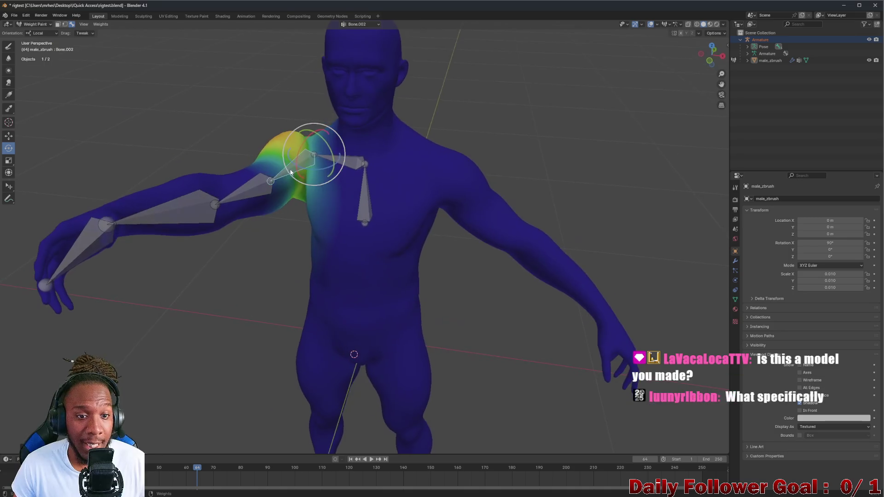
# Raise the arm with Bone.002, bend the forearm Bone.003 upward, then swing the elbow down
pyautogui.moveTo(302, 170)
pyautogui.mouseDown()
pyautogui.moveTo(252, 140)
pyautogui.moveTo(287, 130)
pyautogui.mouseUp()
pyautogui.click(253, 139)
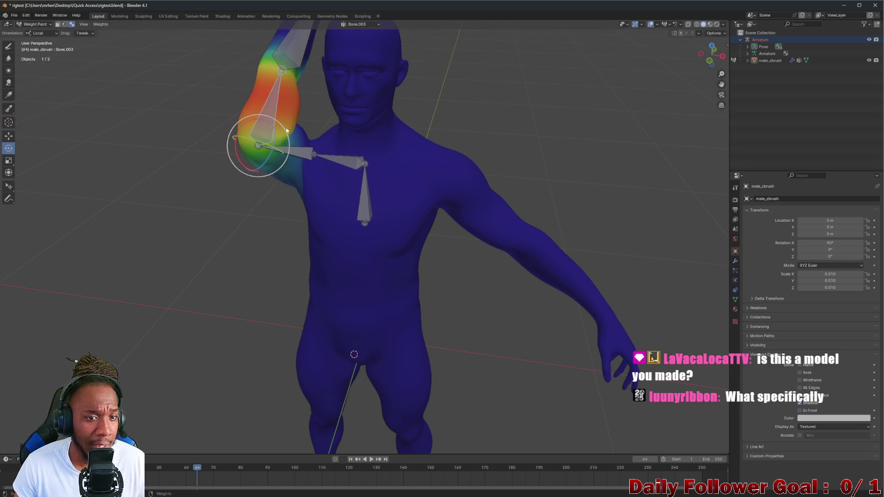
pyautogui.click(290, 149)
pyautogui.scroll(3, 330, 154)
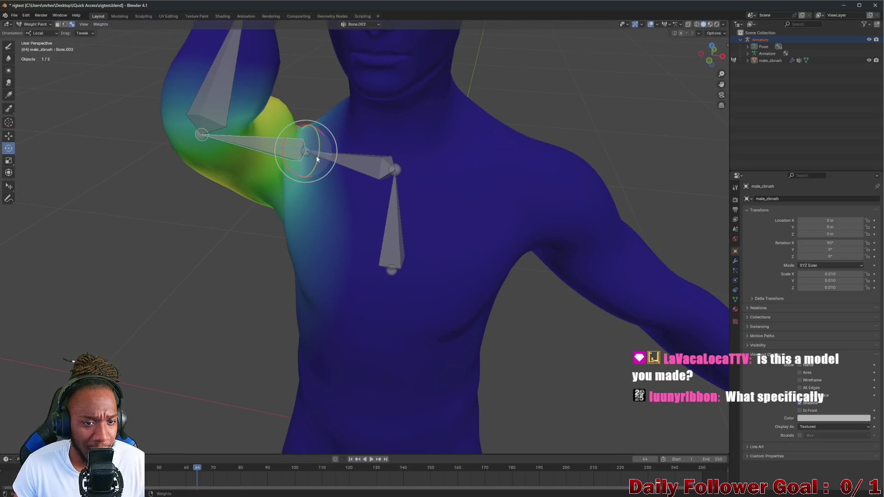
pyautogui.moveTo(316, 158); pyautogui.dragTo(312, 168)
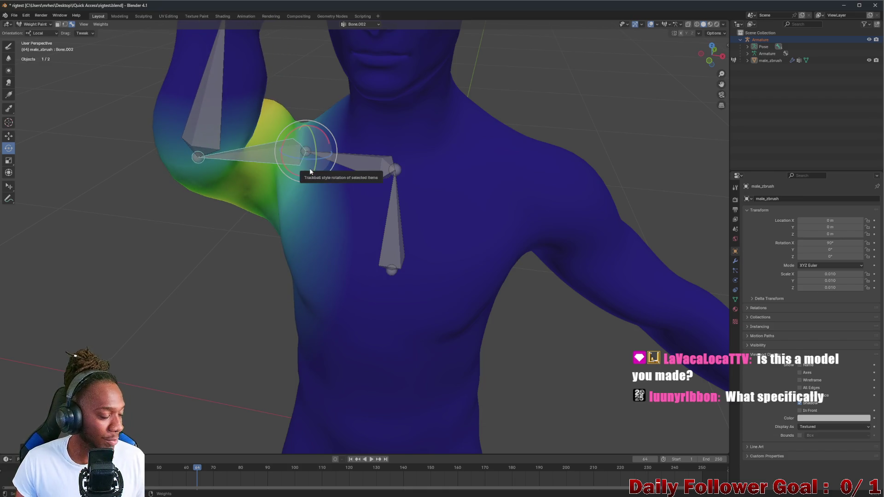
pyautogui.scroll(-3, 310, 171)
# Twist and freely rotate the upper arm to watch the shoulder, then undo back to near-horizontal
pyautogui.moveTo(310, 172)
pyautogui.mouseDown(button='middle')
pyautogui.moveTo(357, 158)
pyautogui.moveTo(315, 134)
pyautogui.mouseUp(button='middle')
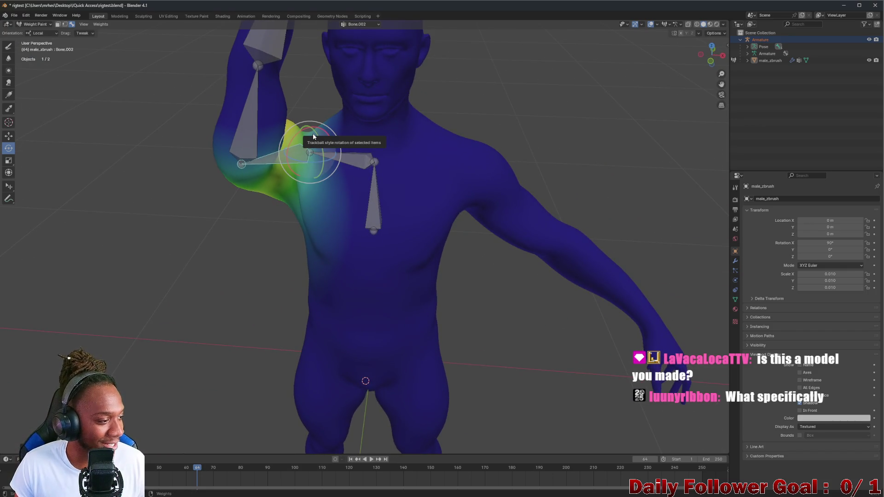
pyautogui.moveTo(276, 152); pyautogui.dragTo(312, 146, button='middle')
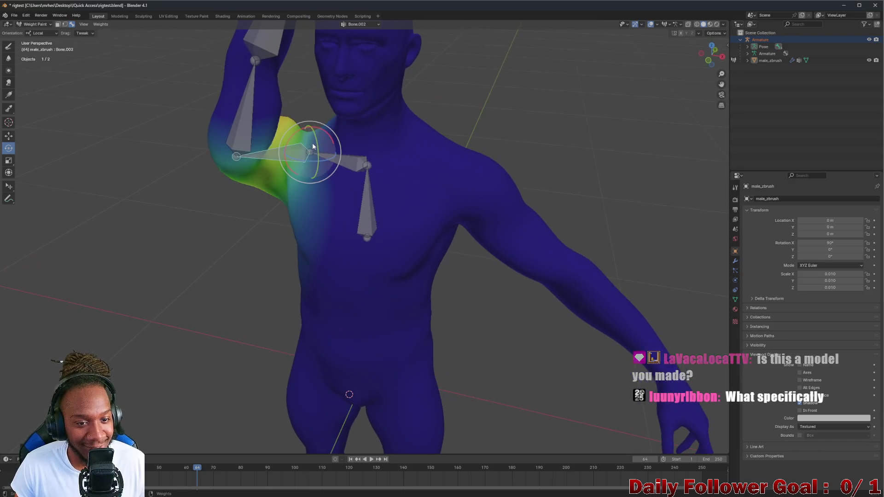
pyautogui.moveTo(300, 135); pyautogui.dragTo(318, 165)
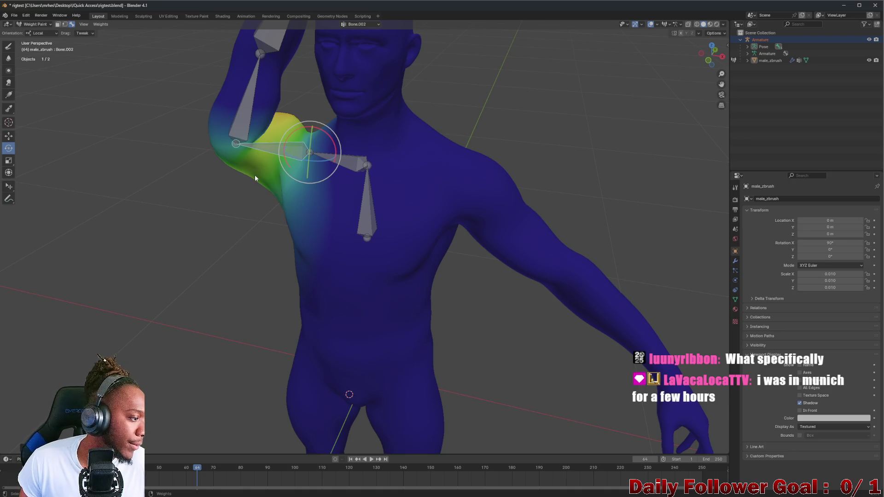
pyautogui.moveTo(290, 157); pyautogui.dragTo(305, 169)
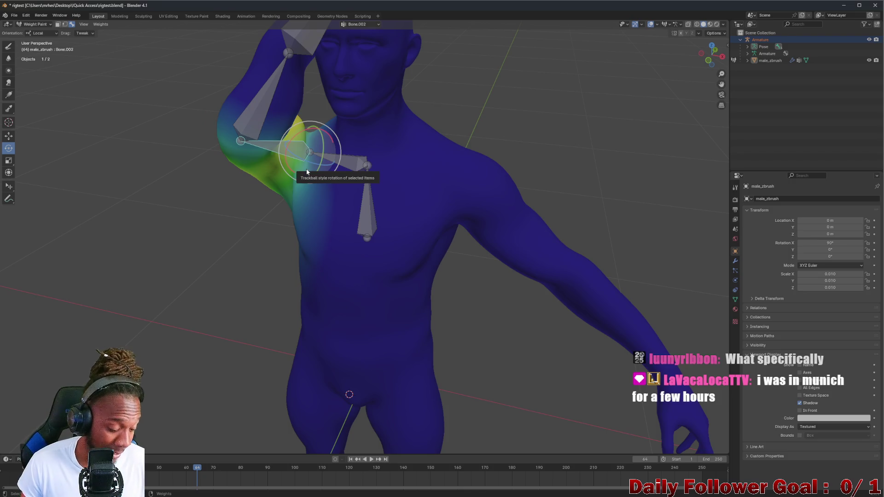
pyautogui.hotkey('ctrl', 'z')
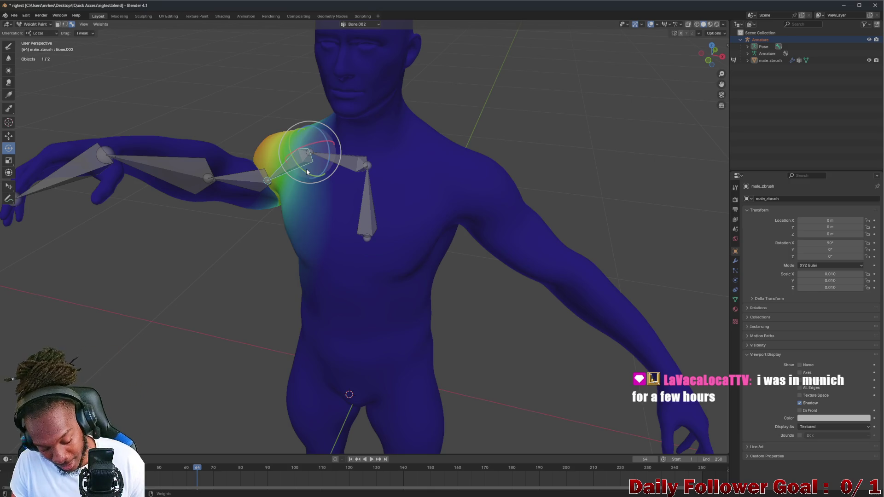
# Clear all bones' pose rotation and rotate the shoulder bone to bring the arm horizontal
pyautogui.press('a')
pyautogui.hotkey('alt', 'r')
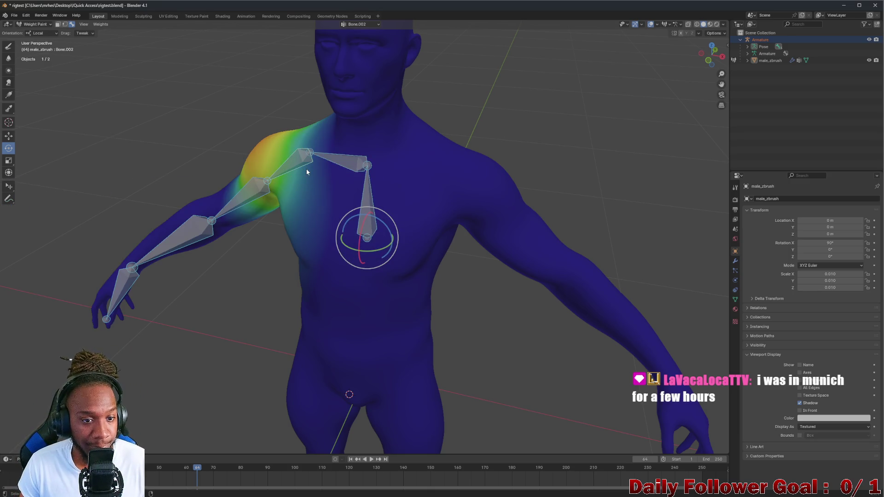
pyautogui.moveTo(306, 168); pyautogui.dragTo(276, 176, button='middle')
pyautogui.click(274, 177)
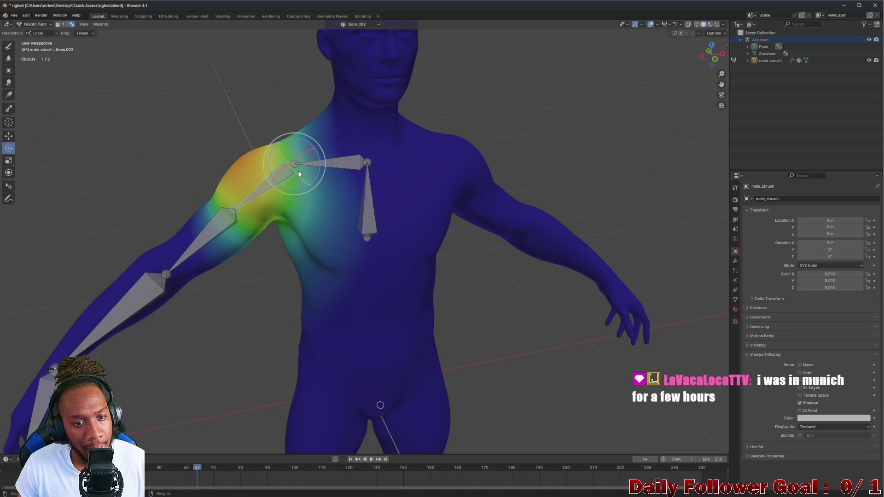
pyautogui.moveTo(293, 175); pyautogui.dragTo(299, 138)
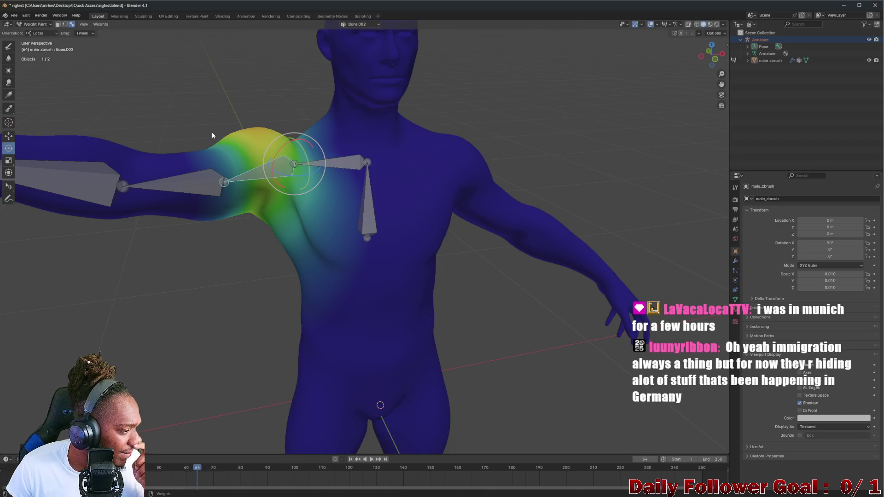
pyautogui.moveTo(252, 168); pyautogui.dragTo(241, 169, button='middle')
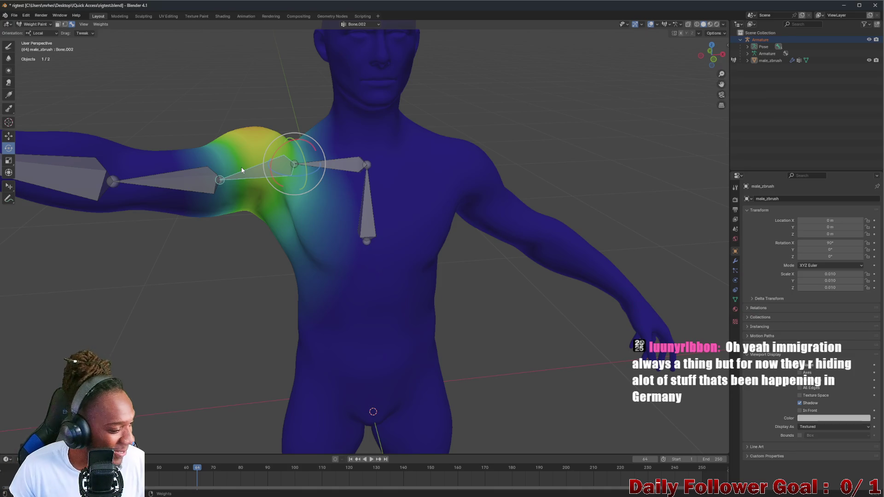
pyautogui.scroll(3, 241, 167)
pyautogui.scroll(2, 269, 186)
pyautogui.moveTo(264, 174); pyautogui.dragTo(286, 133)
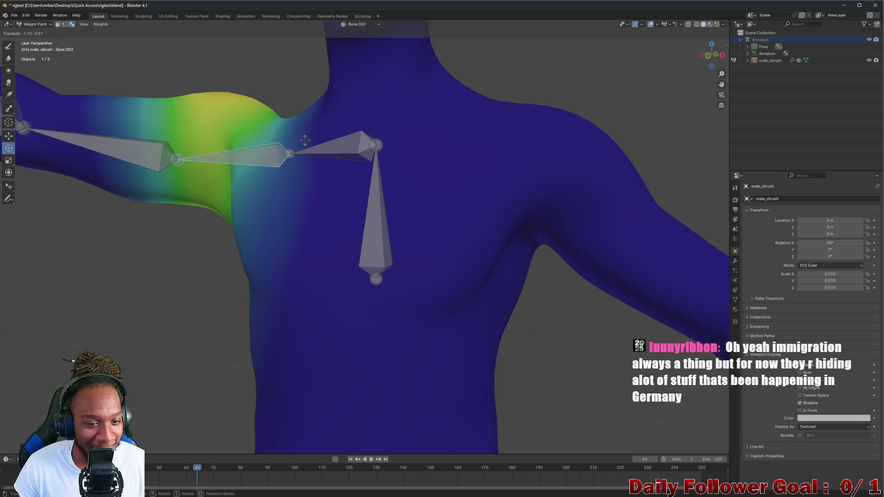
# Confirm the shoulder rotation and set the arm bone at horizontal from a side view
pyautogui.click(287, 132)
pyautogui.moveTo(246, 161)
pyautogui.mouseDown(button='middle')
pyautogui.moveTo(348, 128)
pyautogui.moveTo(254, 153)
pyautogui.moveTo(242, 168)
pyautogui.mouseUp(button='middle')
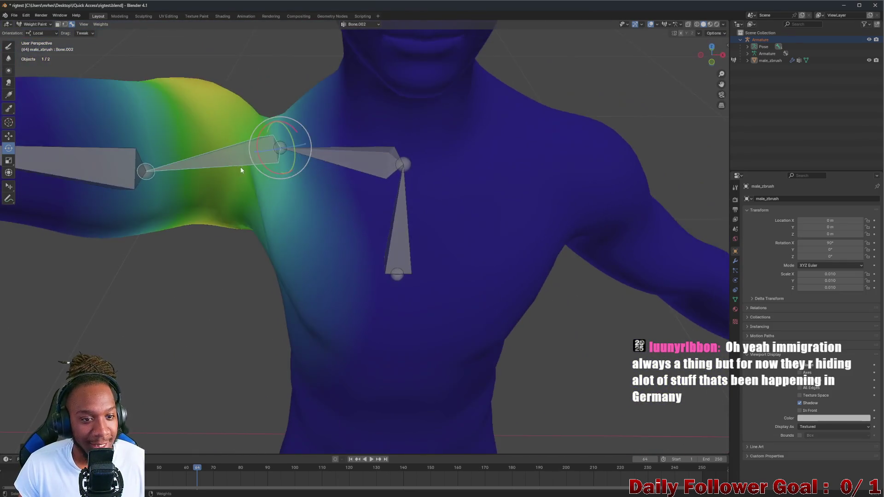
pyautogui.scroll(-2, 271, 150)
pyautogui.press('r')
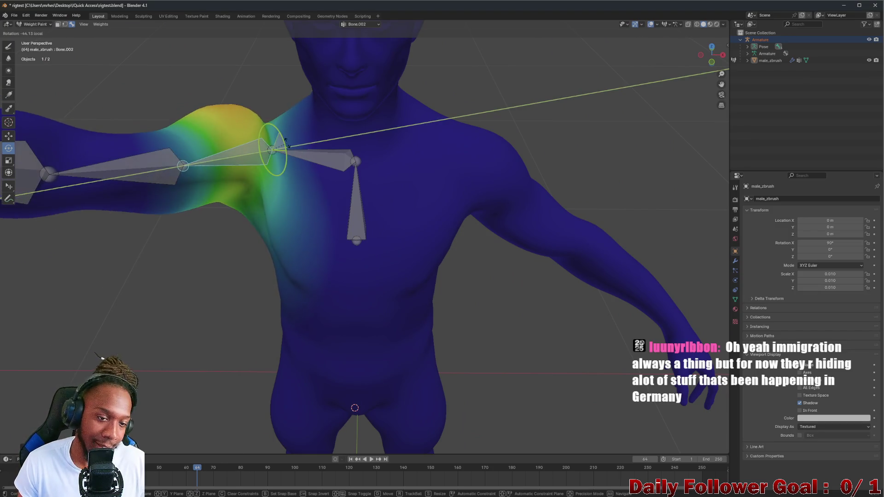
pyautogui.click(720, 70)
pyautogui.moveTo(250, 140); pyautogui.dragTo(255, 117, button='middle')
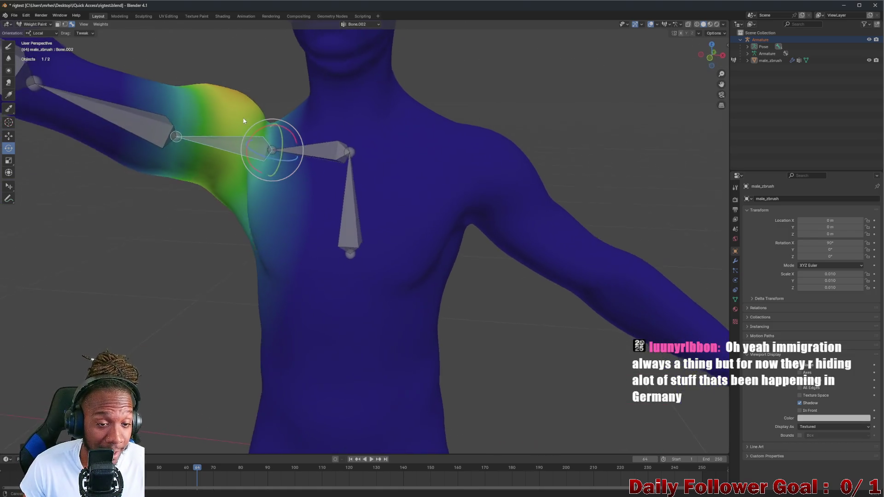
# Swing the arm bone down to an angled position and confirm, watching the shoulder stretch
pyautogui.moveTo(261, 132); pyautogui.dragTo(232, 156)
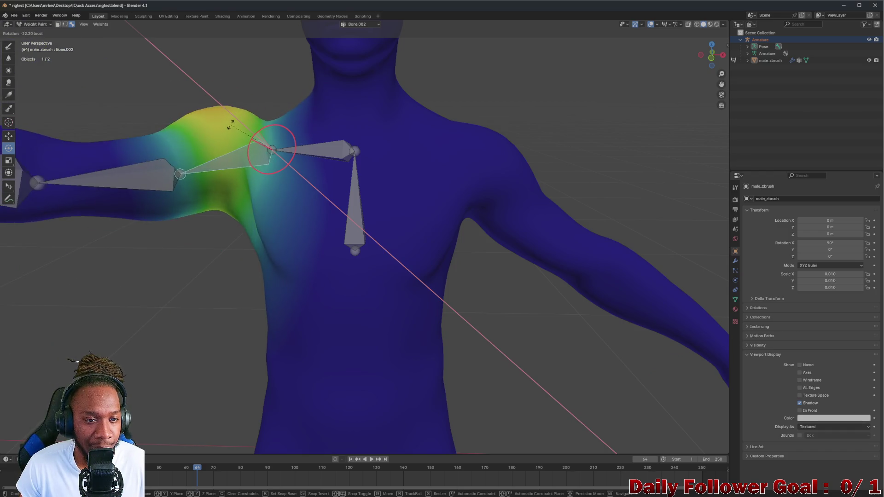
pyautogui.moveTo(232, 156)
pyautogui.mouseDown()
pyautogui.moveTo(250, 181)
pyautogui.moveTo(249, 133)
pyautogui.moveTo(236, 160)
pyautogui.mouseUp()
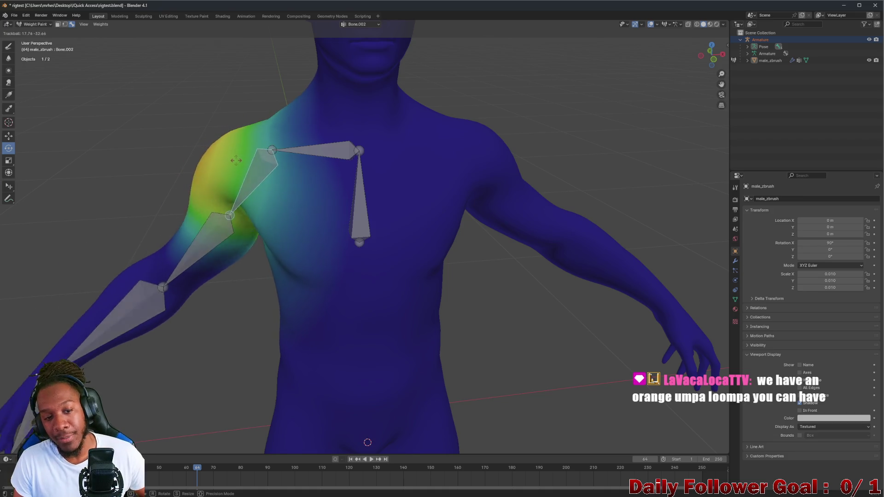
pyautogui.press('Return')
pyautogui.moveTo(277, 173); pyautogui.dragTo(302, 184, button='middle')
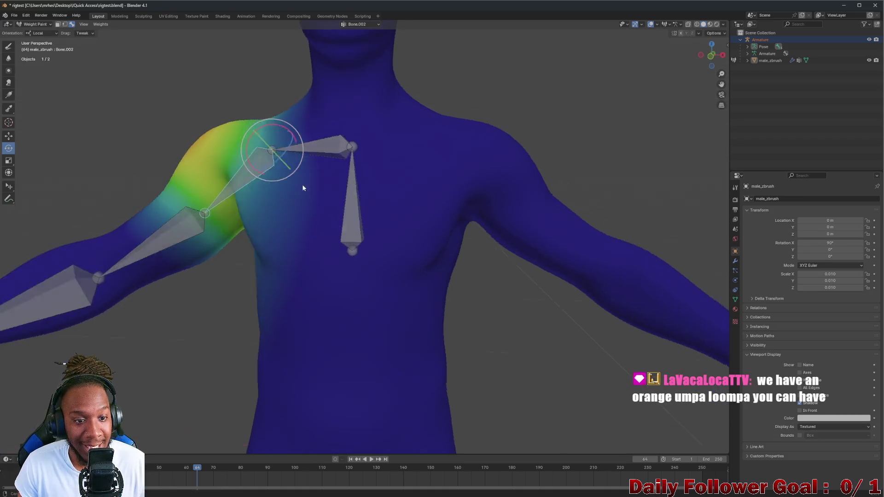
pyautogui.scroll(-3, 302, 184)
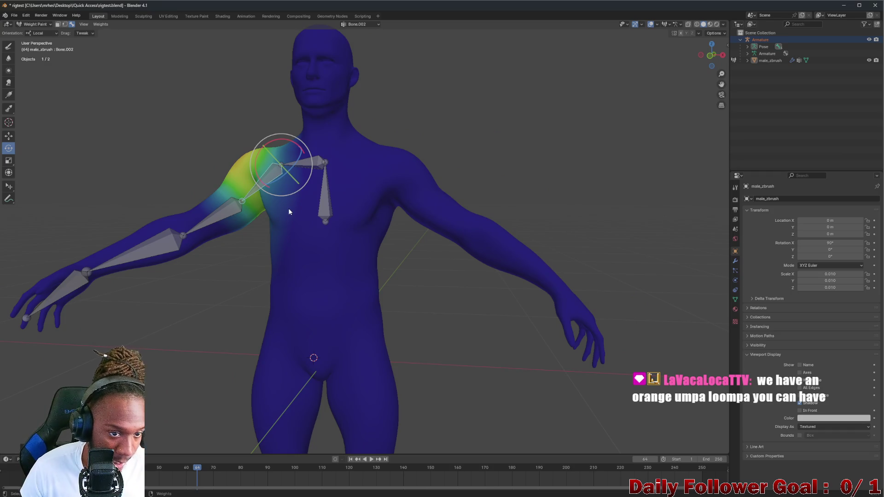
# Undo to make the chest bone active and orbit to inspect the lowered arm's shoulder deformation
pyautogui.hotkey('ctrl', 'z')
pyautogui.hotkey('ctrl', 'z')
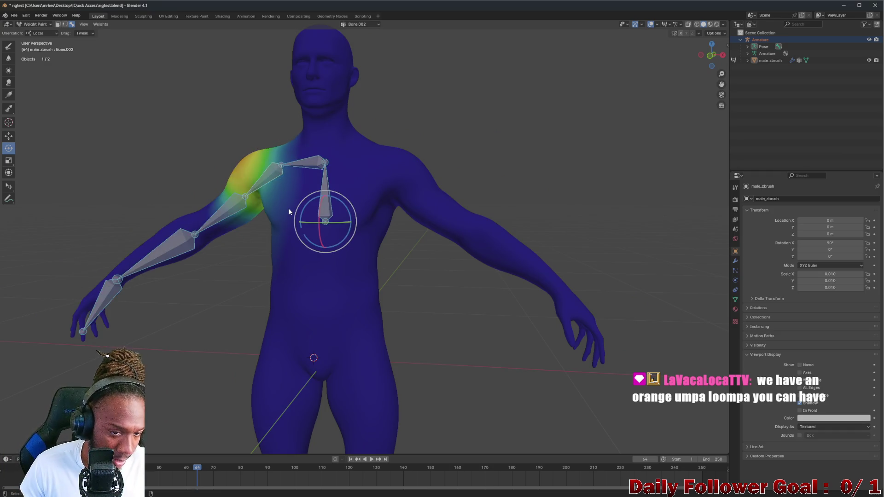
pyautogui.scroll(3, 308, 182)
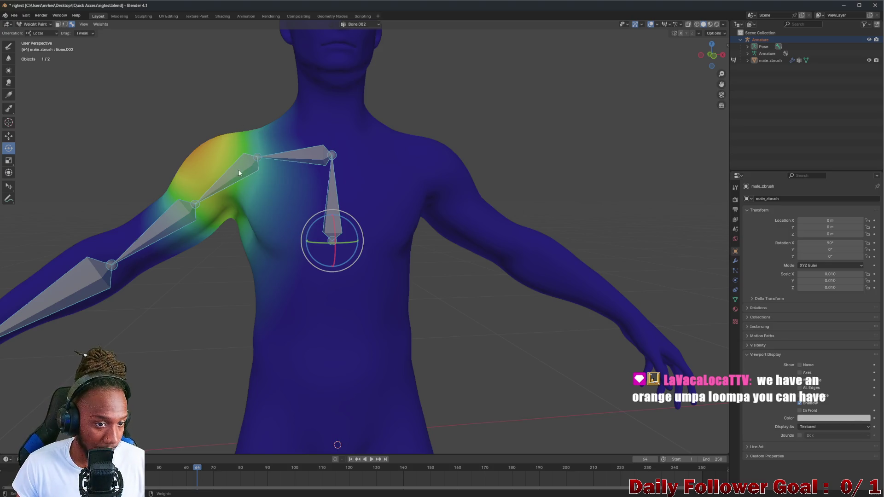
pyautogui.moveTo(239, 183)
pyautogui.mouseDown(button='middle')
pyautogui.moveTo(325, 175)
pyautogui.moveTo(302, 156)
pyautogui.mouseUp(button='middle')
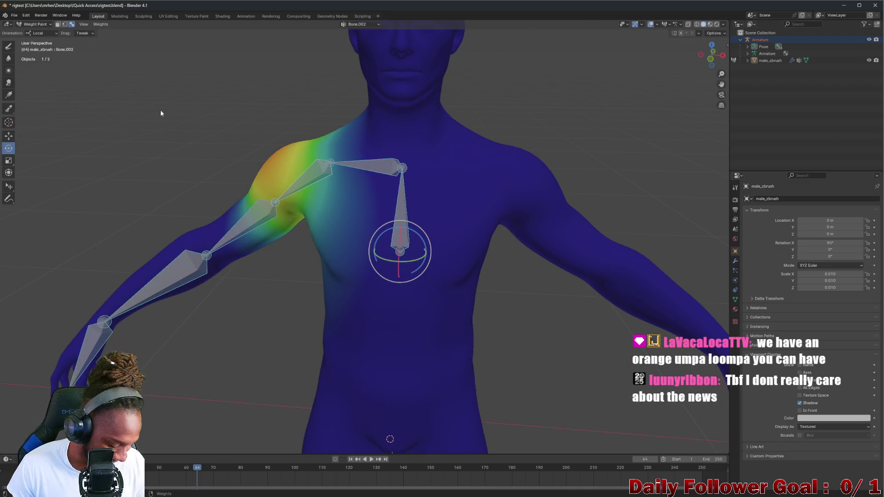
# Leave weight painting by flipping between the Modeling and Layout workspaces
pyautogui.click(119, 17)
pyautogui.click(98, 16)
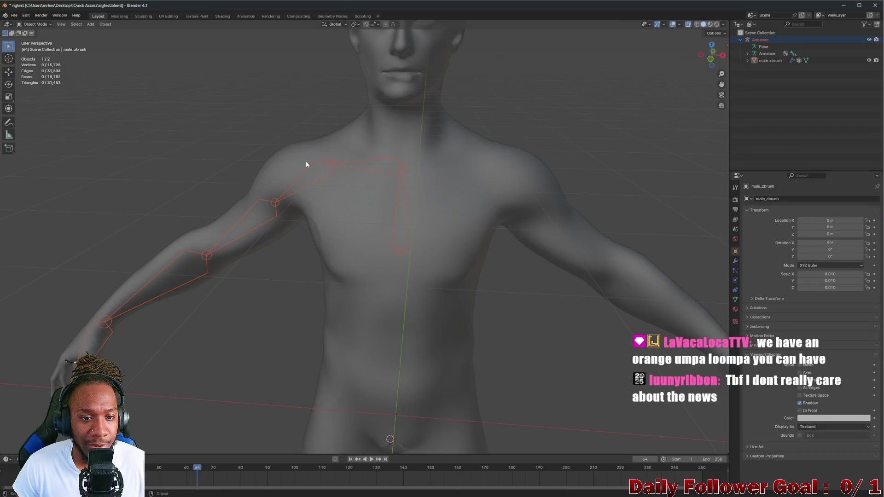
pyautogui.scroll(-4, 344, 203)
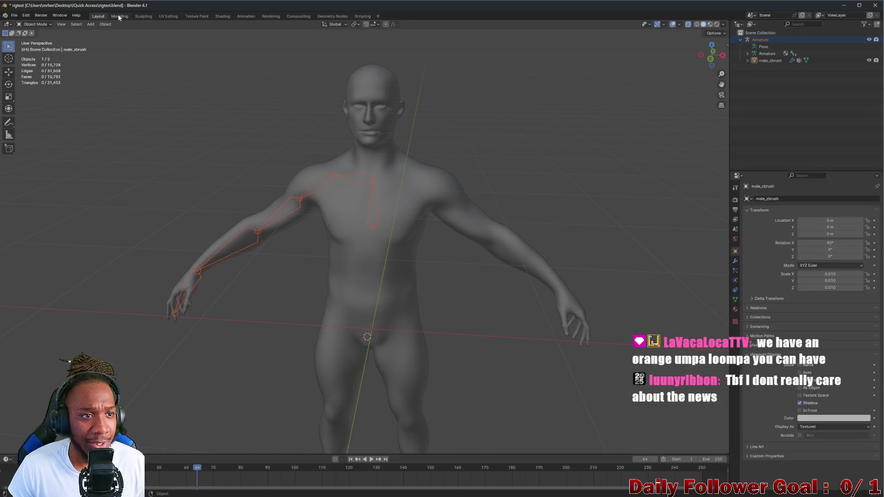
pyautogui.click(119, 17)
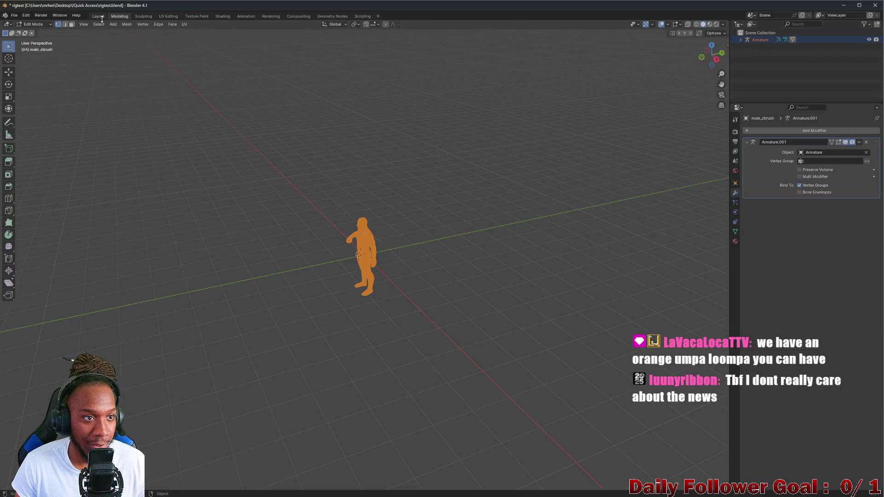
pyautogui.click(98, 16)
pyautogui.scroll(-1, 366, 187)
# Make the armature, rather than the body mesh, the selected object
pyautogui.click(350, 187)
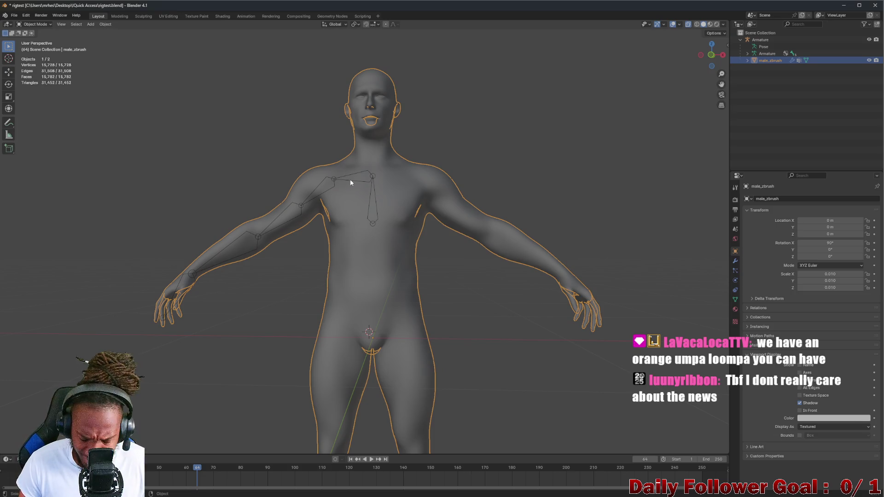
pyautogui.click(356, 178)
pyautogui.scroll(3, 359, 178)
pyautogui.scroll(3, 354, 188)
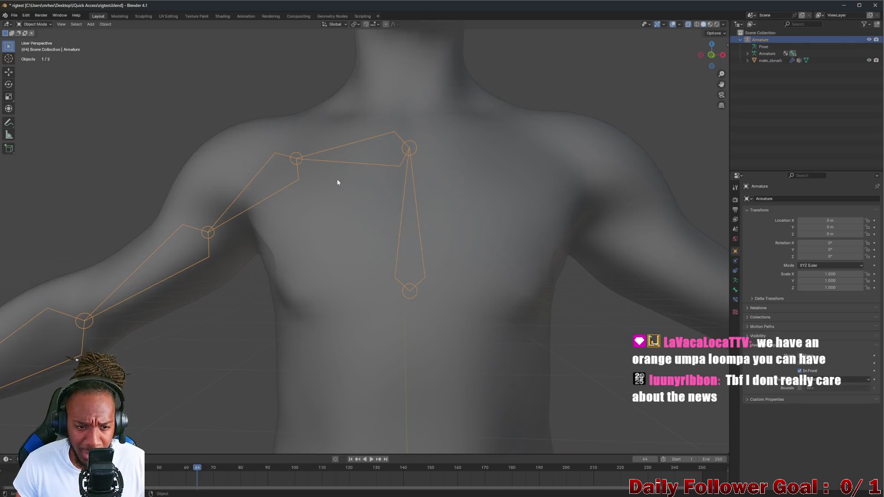
# In armature Edit Mode, shift the shoulder joint along global X from a front view
pyautogui.press('Tab')
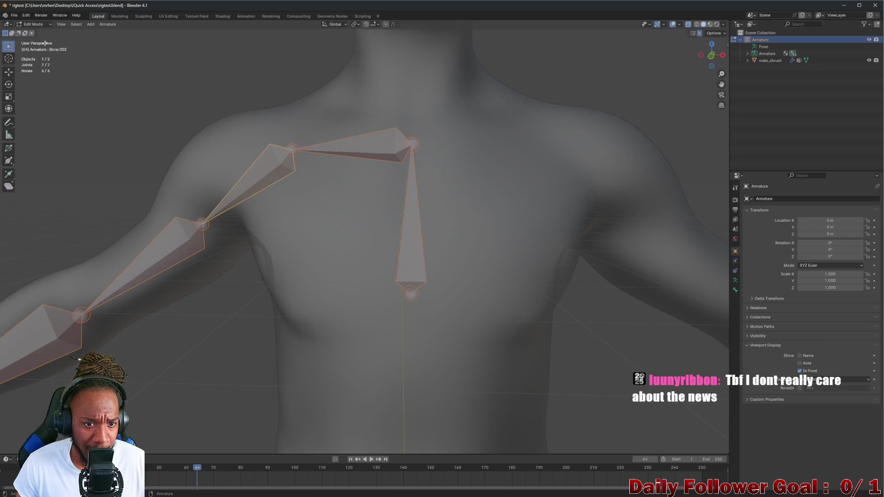
pyautogui.click(293, 150)
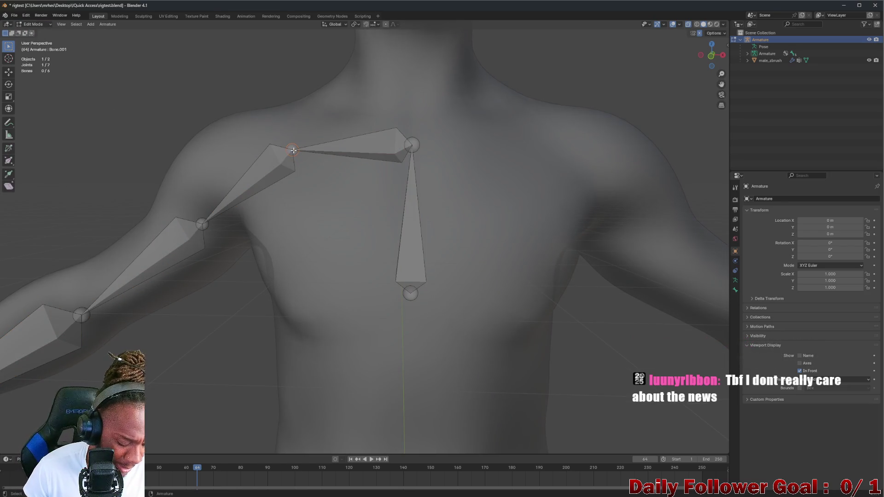
pyautogui.click(710, 57)
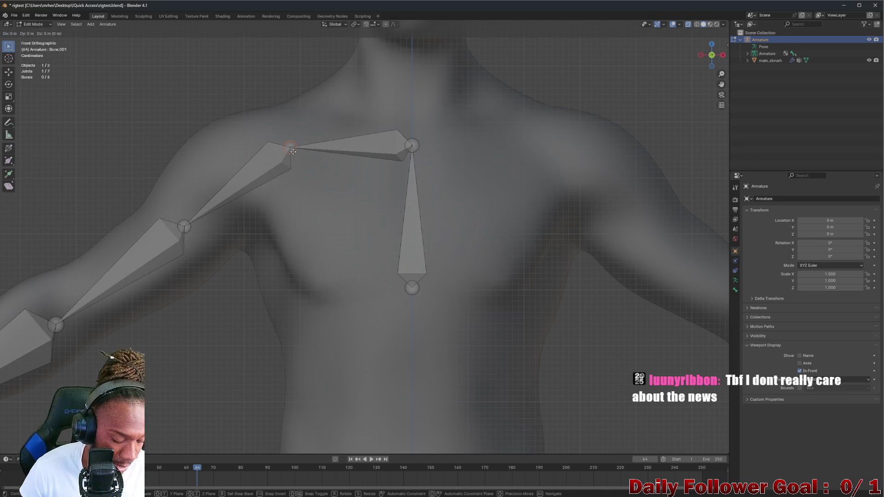
pyautogui.press('g')
pyautogui.press('x')
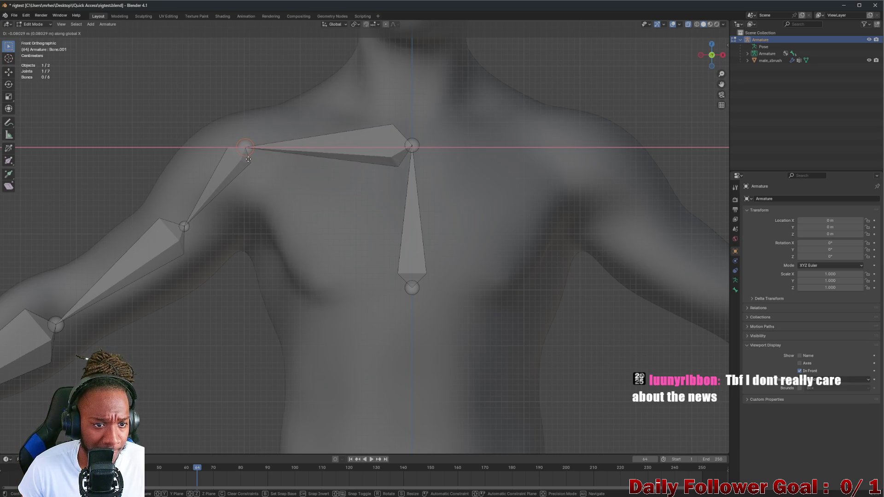
pyautogui.click(247, 160)
# Check the chest from several angles and adjust the shoulder joint further along X
pyautogui.moveTo(247, 159)
pyautogui.mouseDown(button='middle')
pyautogui.moveTo(403, 160)
pyautogui.moveTo(338, 208)
pyautogui.mouseUp(button='middle')
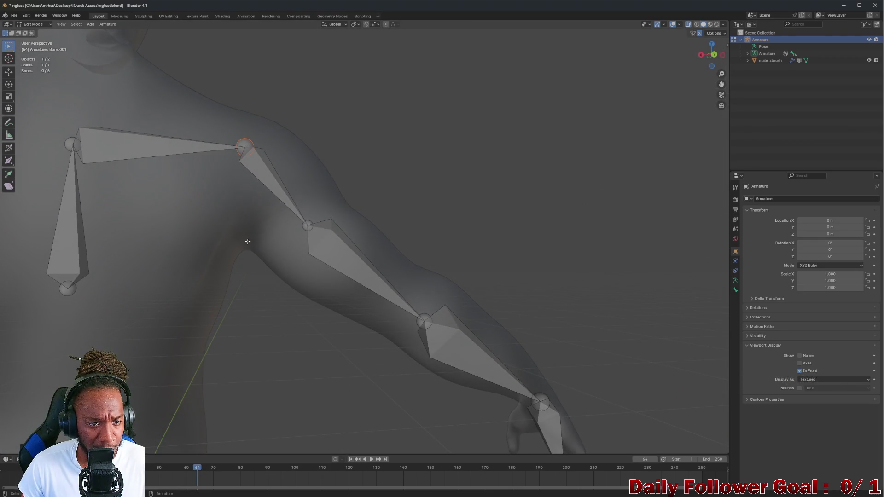
pyautogui.moveTo(251, 167)
pyautogui.mouseDown(button='middle')
pyautogui.moveTo(118, 173)
pyautogui.moveTo(98, 189)
pyautogui.mouseUp(button='middle')
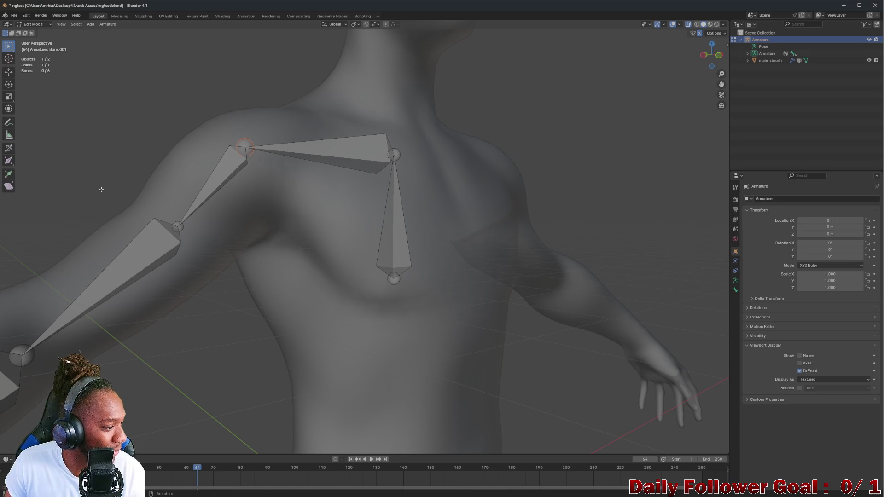
pyautogui.moveTo(103, 198); pyautogui.dragTo(90, 196, button='middle')
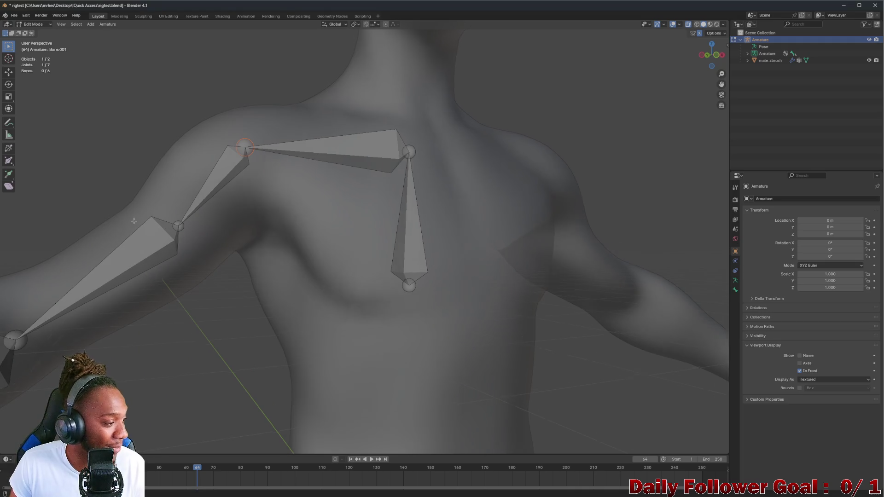
pyautogui.moveTo(110, 214); pyautogui.dragTo(464, 185, button='middle')
pyautogui.click(714, 59)
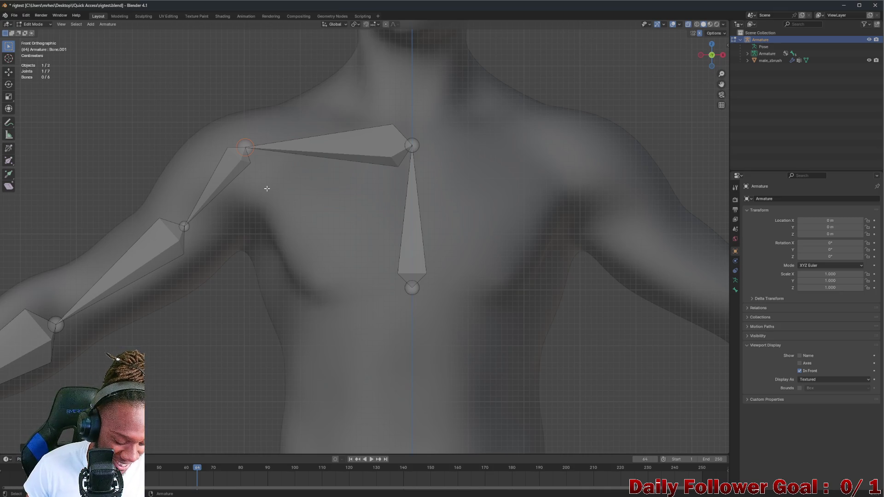
pyautogui.press('g')
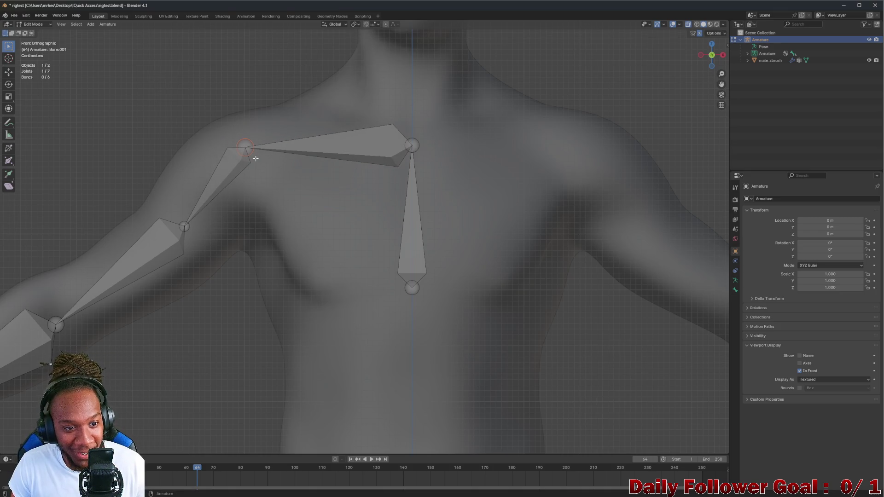
pyautogui.press('x')
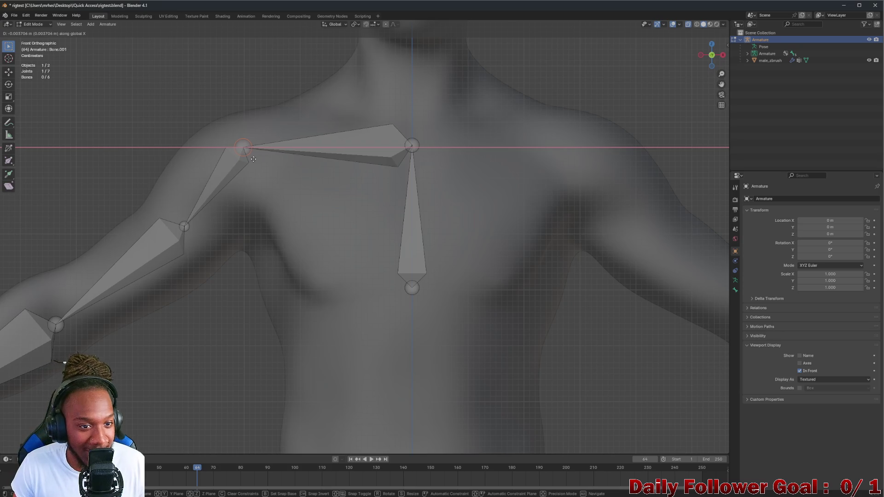
pyautogui.click(247, 160)
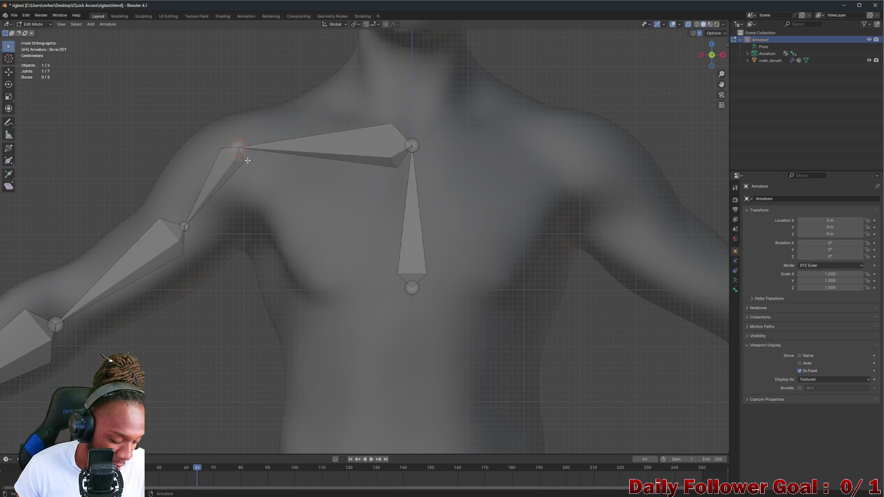
# Move the shoulder joint downward, constraining first to Y then to Z
pyautogui.press('g')
pyautogui.press('y')
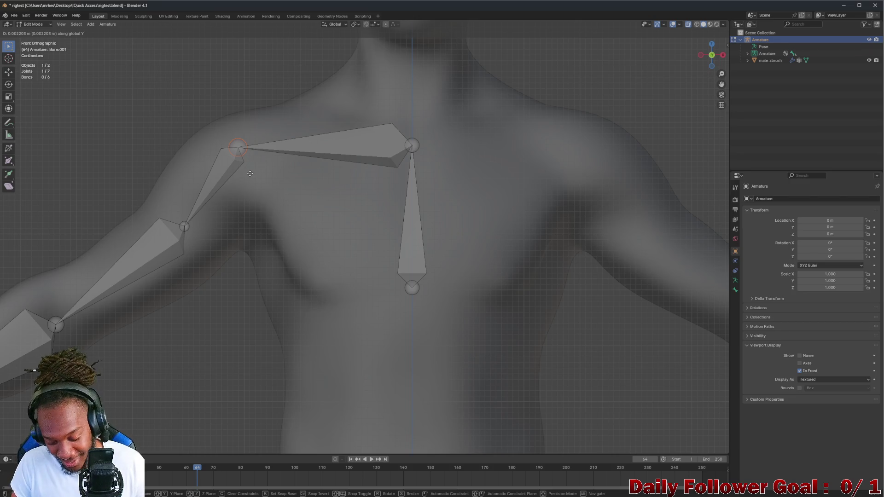
pyautogui.press('z')
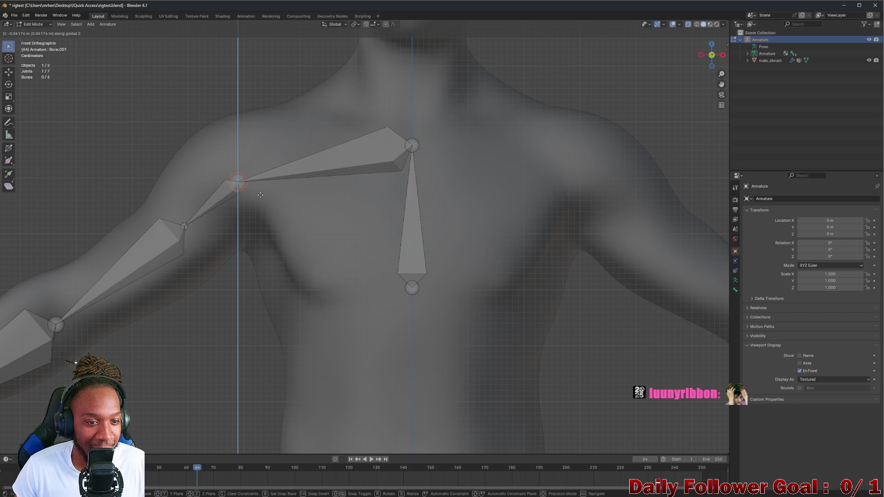
pyautogui.click(260, 195)
pyautogui.moveTo(260, 195); pyautogui.dragTo(263, 203, button='middle')
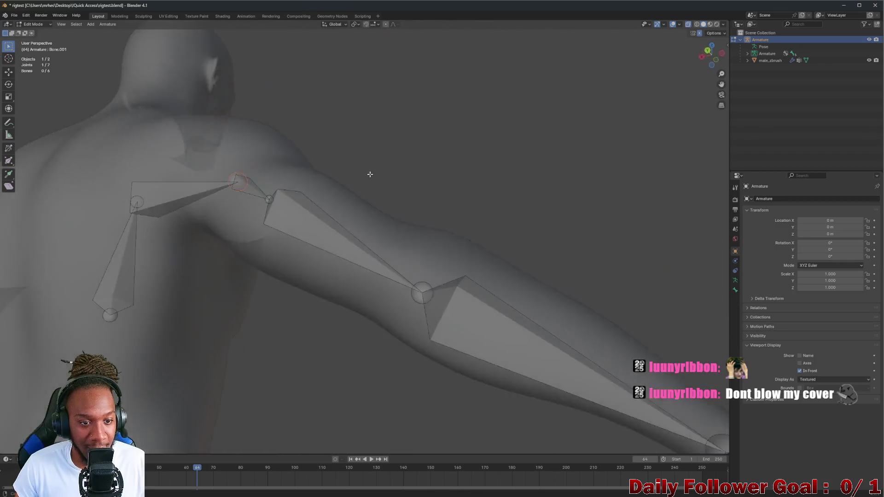
pyautogui.moveTo(263, 202); pyautogui.dragTo(237, 210, button='middle')
pyautogui.scroll(-1, 167, 211)
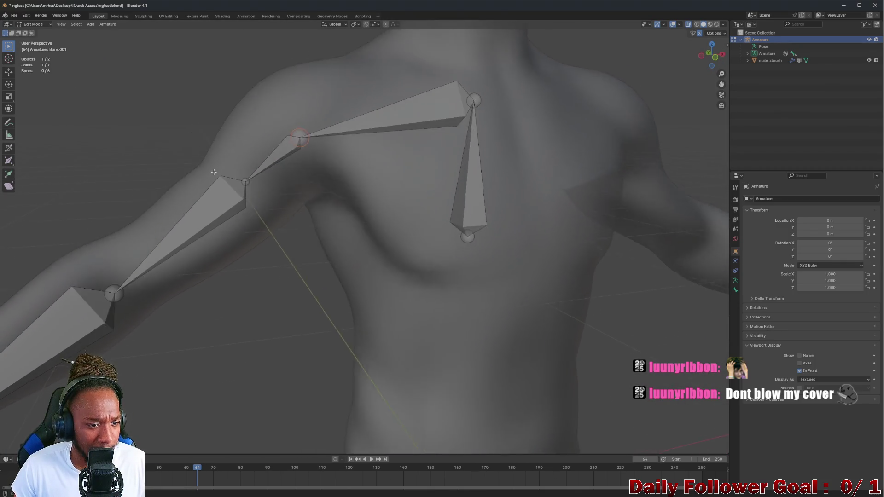
pyautogui.scroll(-1, 193, 212)
pyautogui.scroll(-1, 248, 210)
pyautogui.scroll(-1, 288, 209)
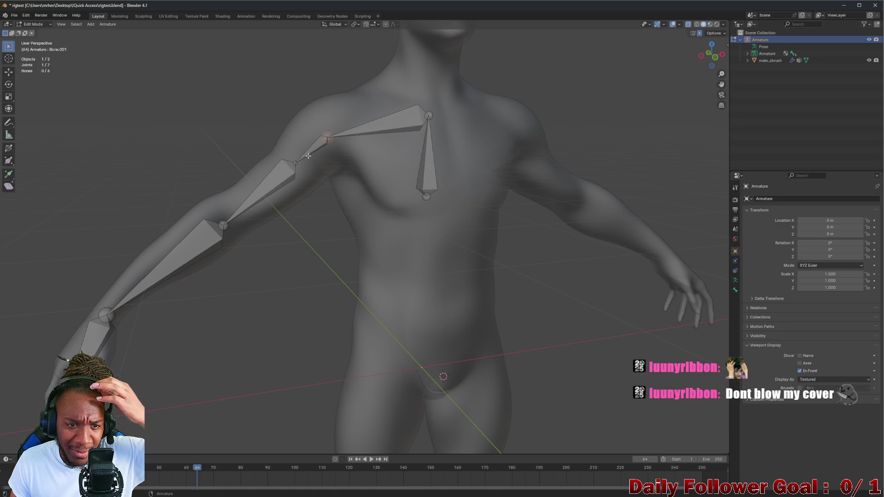
pyautogui.moveTo(331, 138); pyautogui.dragTo(307, 164, button='middle')
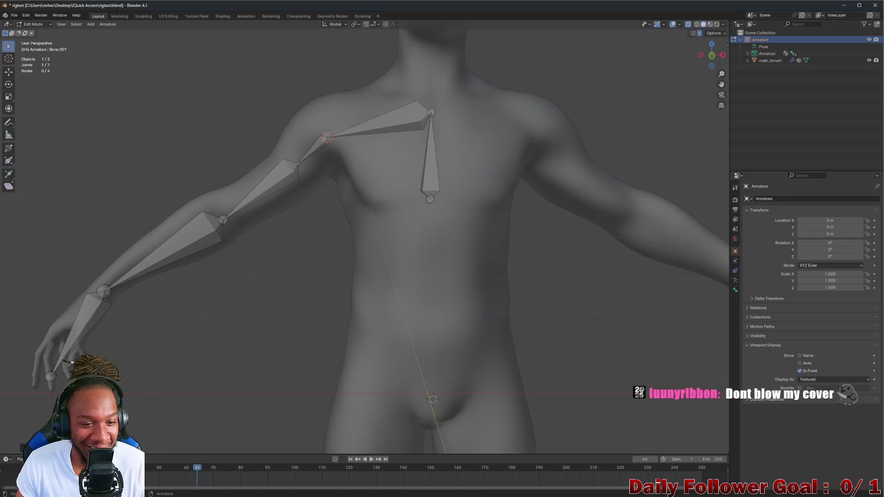
# Select only the short upper-arm bone (Bone.003) below the shoulder joint and inspect it
pyautogui.moveTo(276, 173); pyautogui.dragTo(286, 174, button='middle')
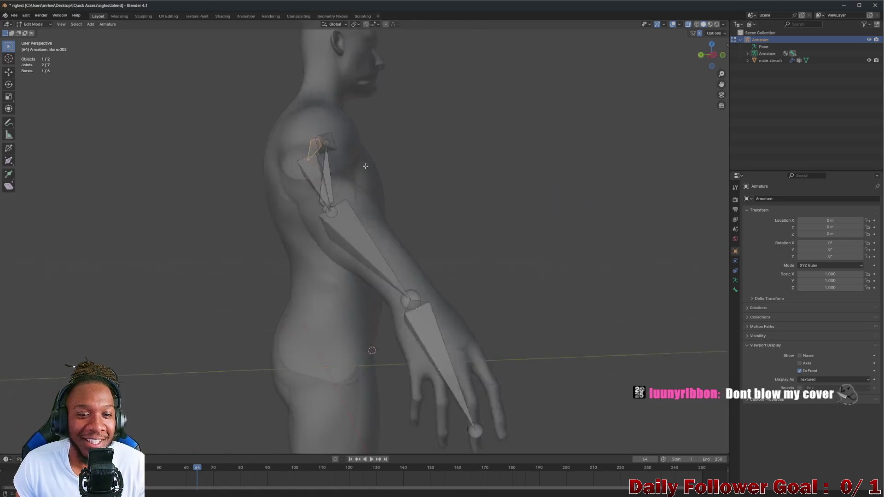
pyautogui.scroll(2, 287, 174)
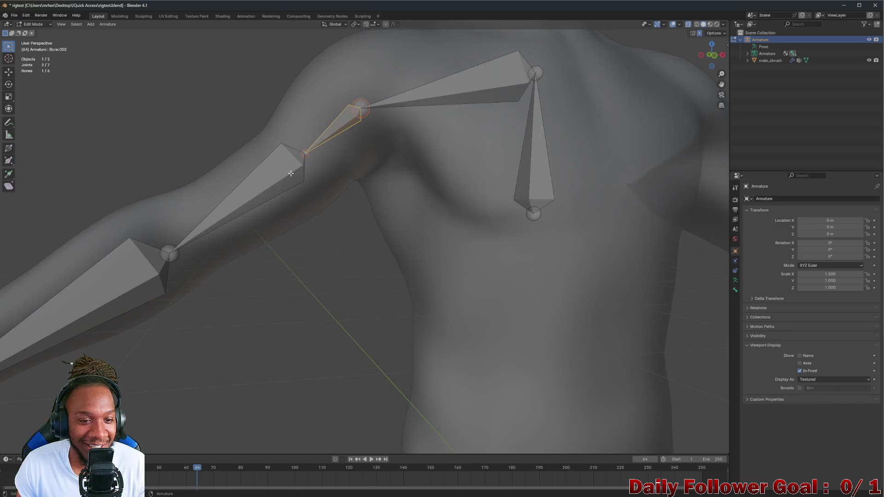
pyautogui.scroll(-2, 290, 184)
pyautogui.moveTo(290, 183)
pyautogui.mouseDown(button='middle')
pyautogui.moveTo(296, 198)
pyautogui.moveTo(101, 164)
pyautogui.moveTo(290, 166)
pyautogui.moveTo(369, 195)
pyautogui.moveTo(322, 211)
pyautogui.moveTo(316, 147)
pyautogui.mouseUp(button='middle')
pyautogui.scroll(-2, 274, 167)
pyautogui.scroll(-1, 274, 168)
pyautogui.scroll(3, 315, 147)
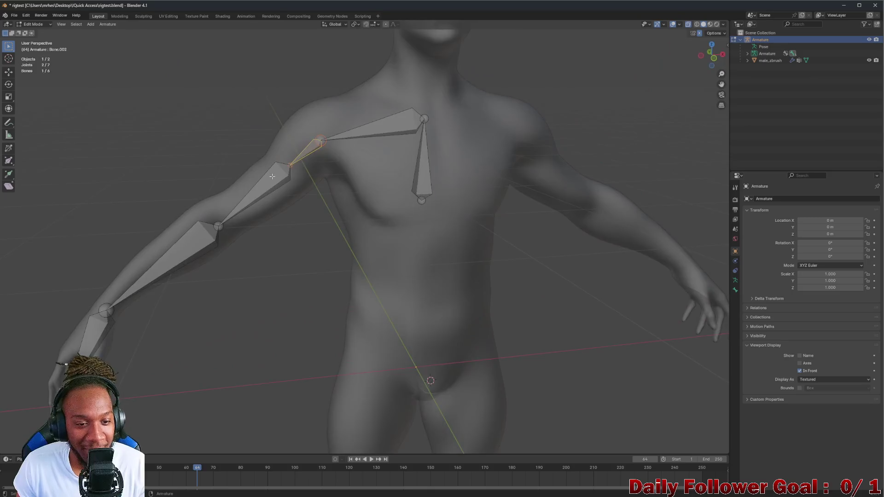
pyautogui.scroll(2, 315, 146)
pyautogui.keyDown('shift'); pyautogui.click(316, 147); pyautogui.keyUp('shift')
pyautogui.click(265, 178)
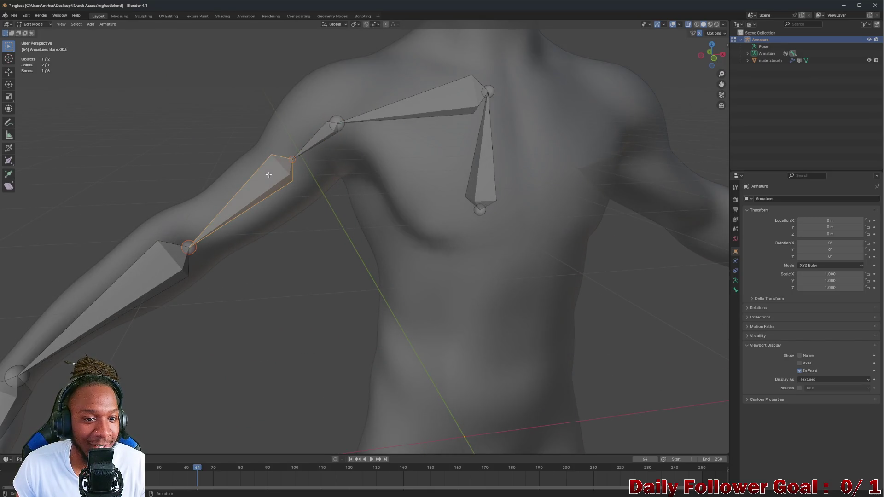
pyautogui.moveTo(265, 178); pyautogui.dragTo(264, 178, button='middle')
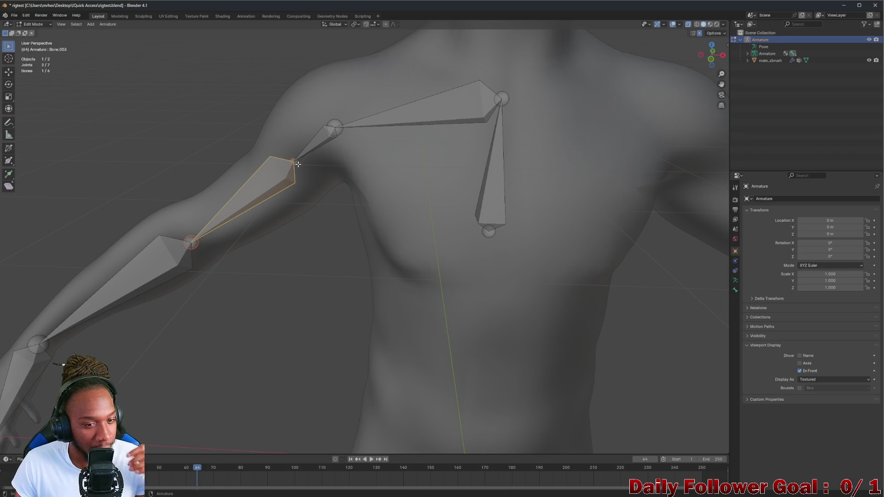
pyautogui.moveTo(306, 147)
pyautogui.mouseDown(button='middle')
pyautogui.moveTo(270, 190)
pyautogui.moveTo(277, 188)
pyautogui.mouseUp(button='middle')
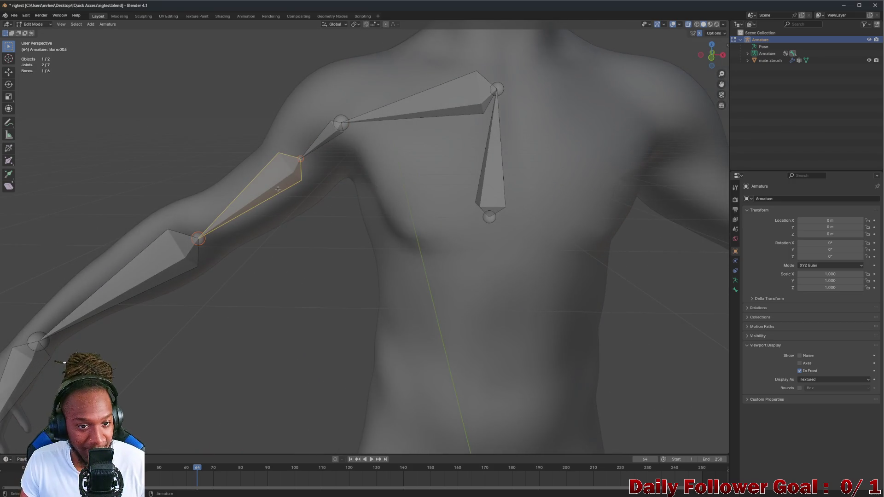
# Try Dissolve Bones on the upper-arm bone, then undo to restore the chain
pyautogui.press('x')
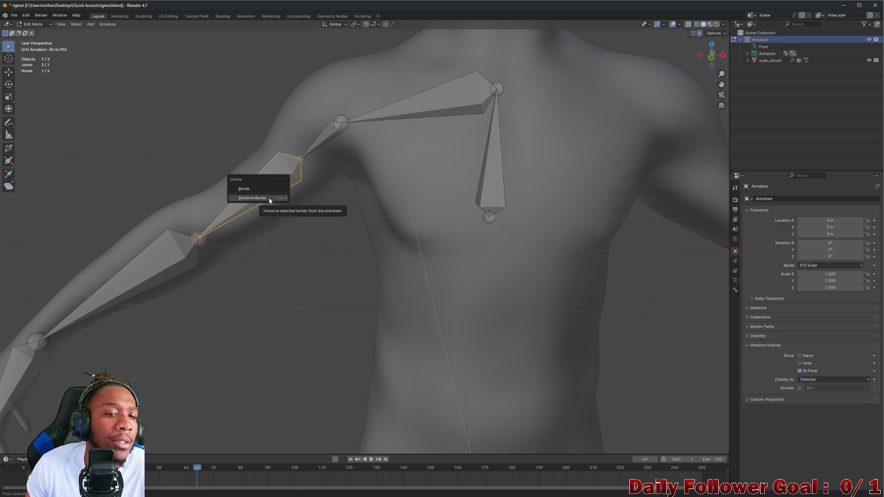
pyautogui.click(271, 198)
pyautogui.scroll(2, 255, 197)
pyautogui.scroll(-1, 235, 198)
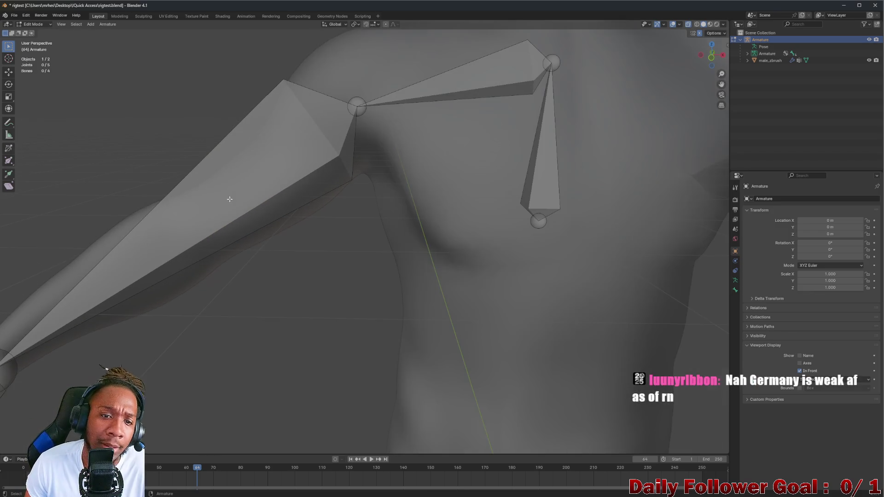
pyautogui.scroll(1, 206, 196)
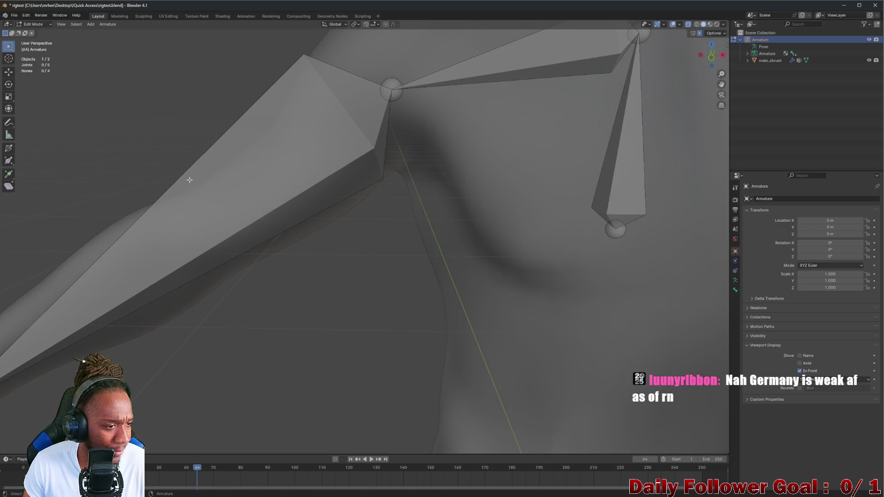
pyautogui.hotkey('ctrl', 'z')
pyautogui.scroll(-1, 190, 171)
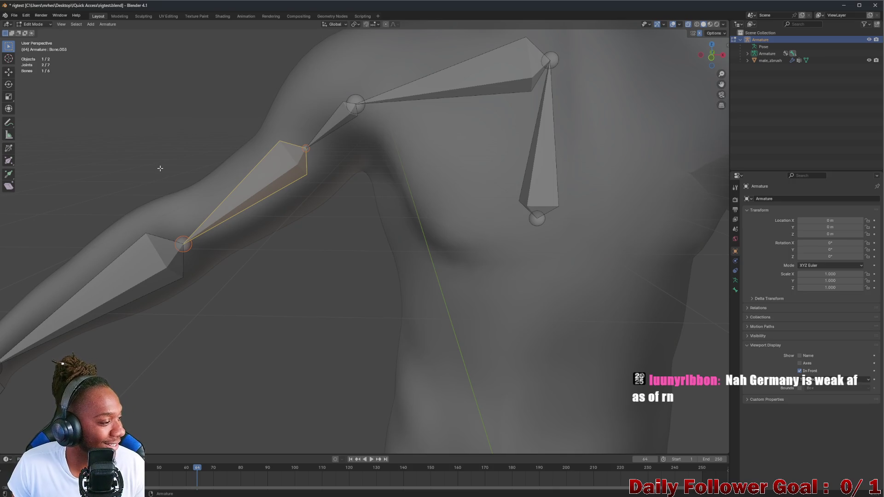
# Recentre on the arm and select the small shoulder bone for removal
pyautogui.keyDown('shift'); pyautogui.moveTo(154, 164); pyautogui.dragTo(284, 130, button='middle'); pyautogui.keyUp('shift')
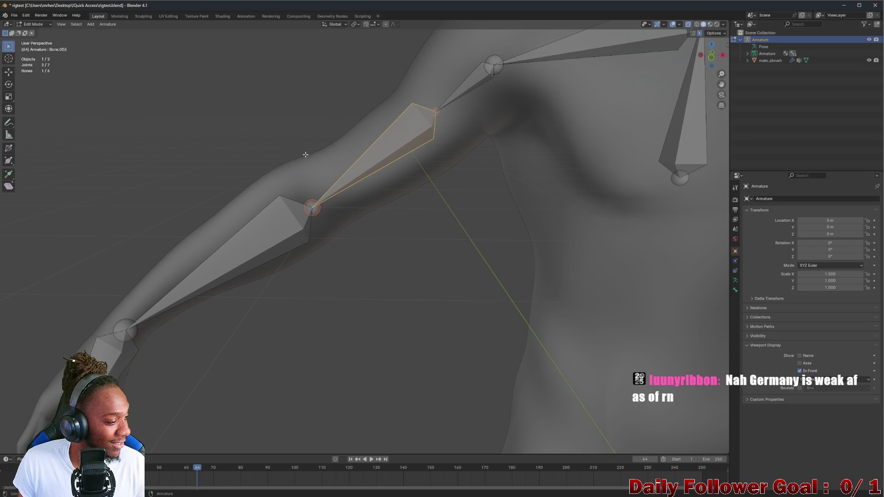
pyautogui.scroll(-2, 428, 196)
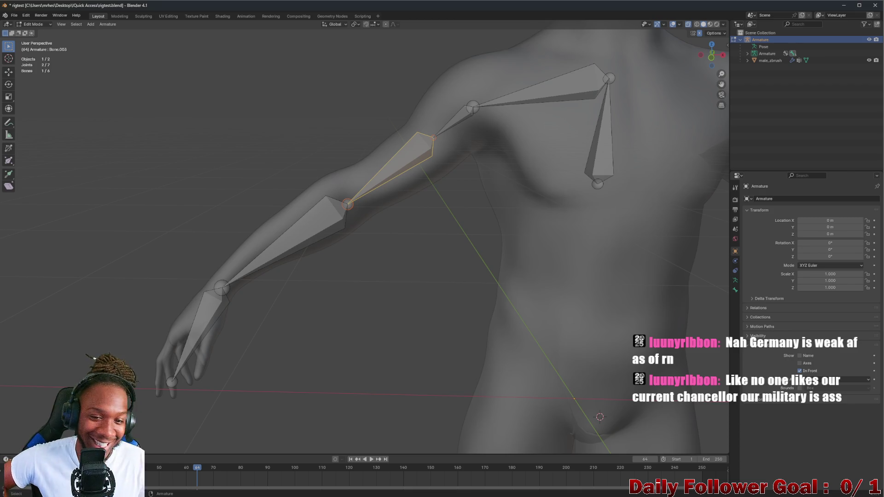
pyautogui.moveTo(415, 166)
pyautogui.mouseDown(button='middle')
pyautogui.moveTo(443, 145)
pyautogui.moveTo(414, 166)
pyautogui.moveTo(433, 142)
pyautogui.mouseUp(button='middle')
pyautogui.scroll(-2, 429, 154)
pyautogui.click(442, 136)
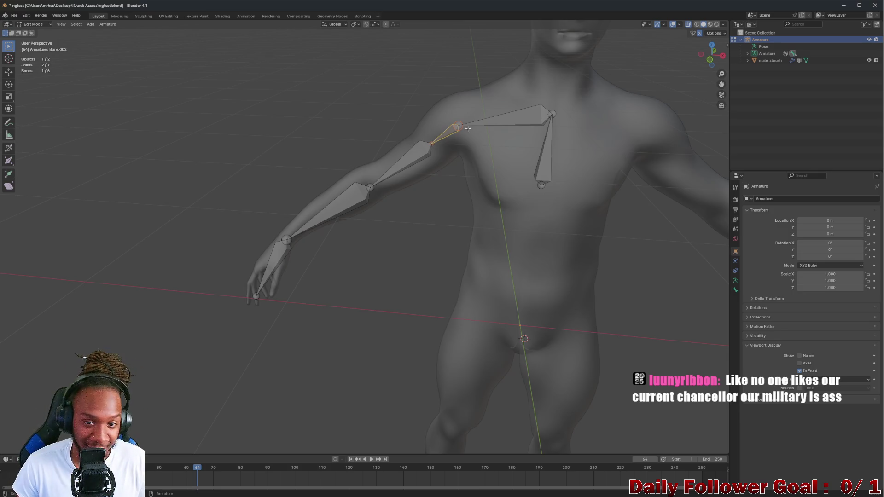
pyautogui.press('x')
# Test removing the shoulder bone and dissolving the forearm bone, undoing each
pyautogui.click(453, 135)
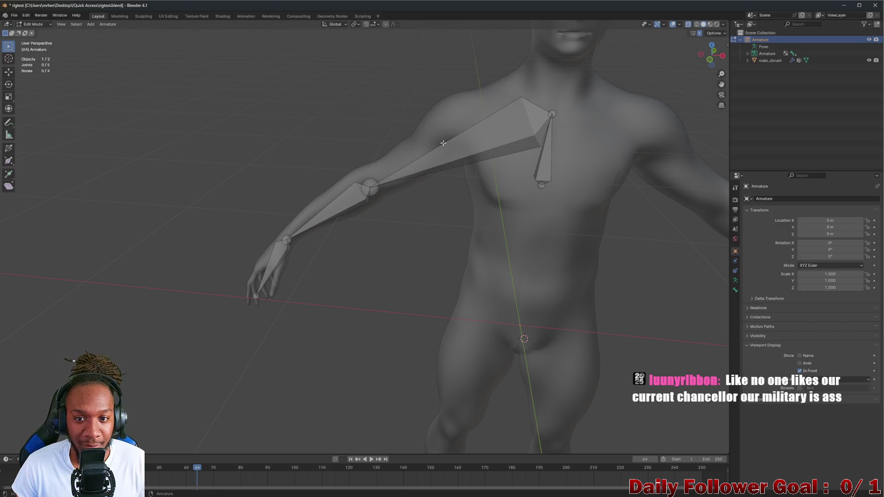
pyautogui.hotkey('ctrl', 'z')
pyautogui.click(337, 205)
pyautogui.press('x')
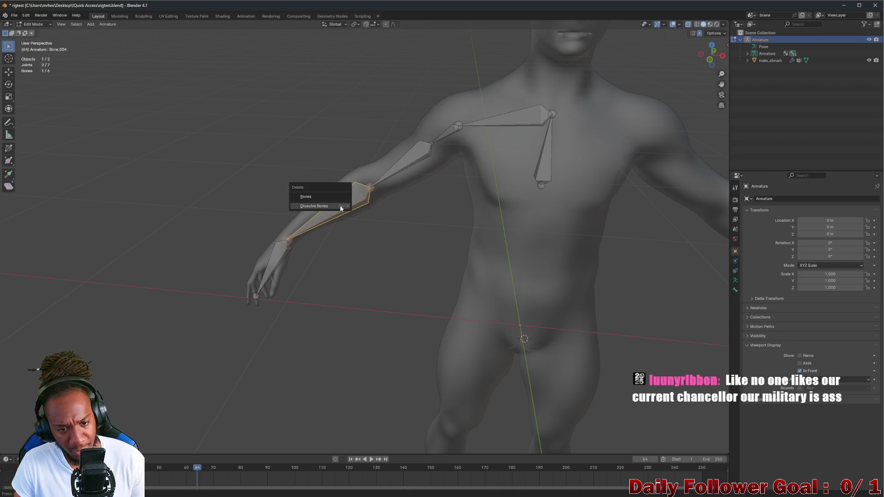
pyautogui.click(331, 207)
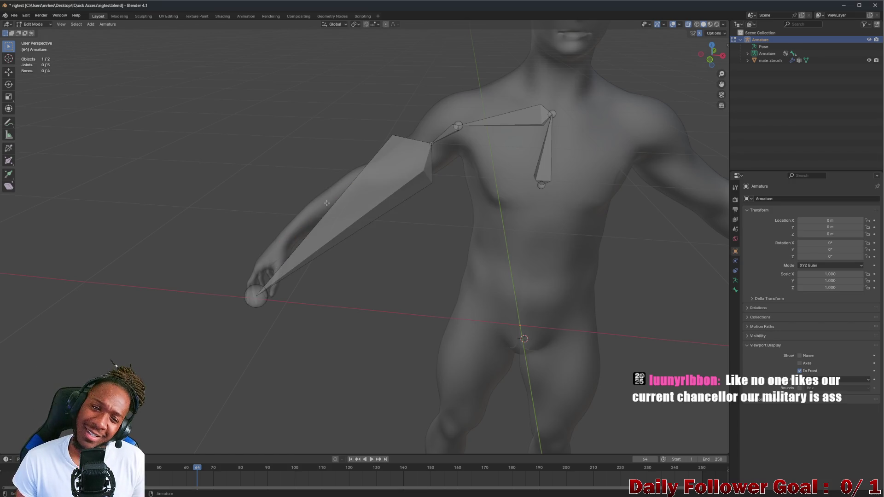
pyautogui.hotkey('ctrl', 'z')
# Dissolve the hand bone into the forearm
pyautogui.click(276, 256)
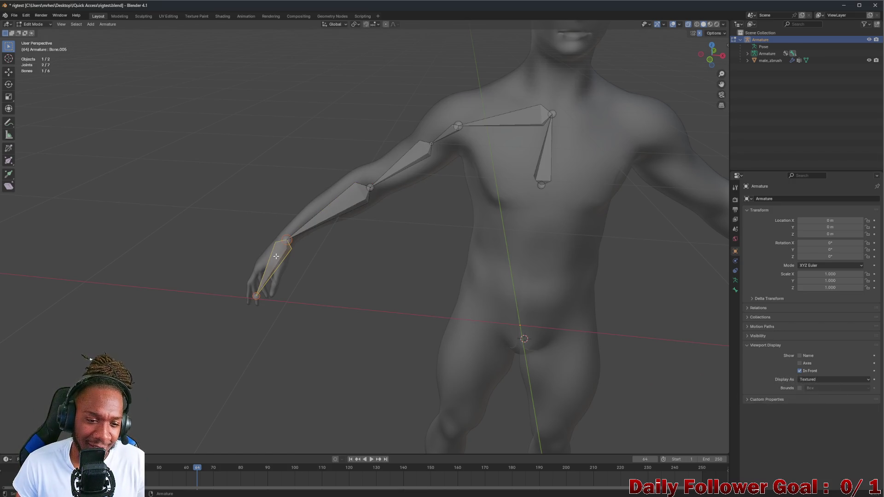
pyautogui.press('x')
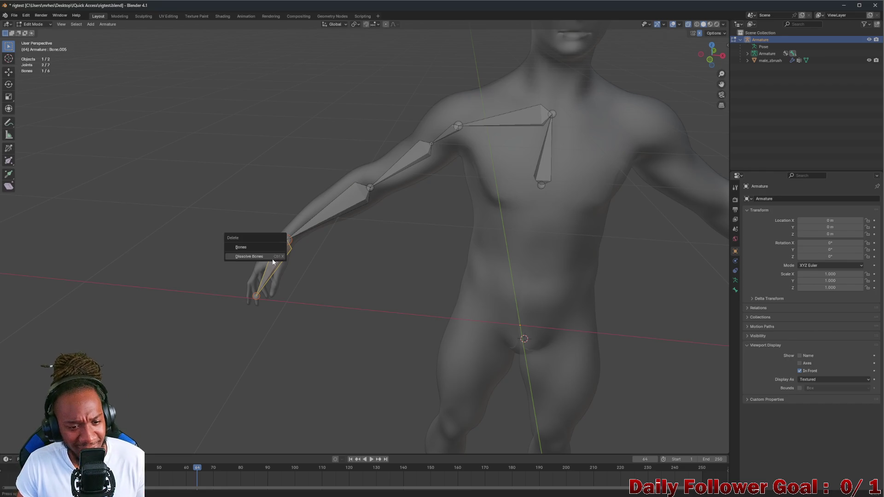
pyautogui.click(271, 260)
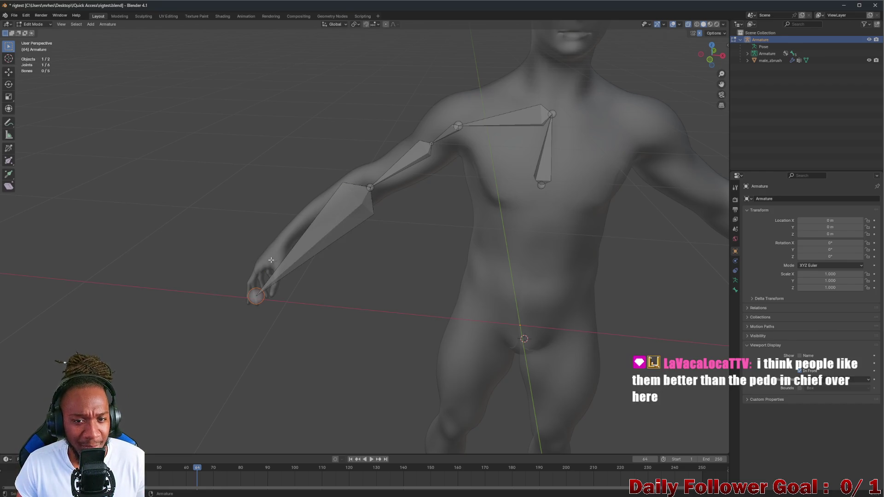
pyautogui.keyDown('ctrl'); pyautogui.rightClick(269, 260); pyautogui.keyUp('ctrl')
# Delete the upper-arm bone and select the shoulder joint where it began
pyautogui.click(398, 166)
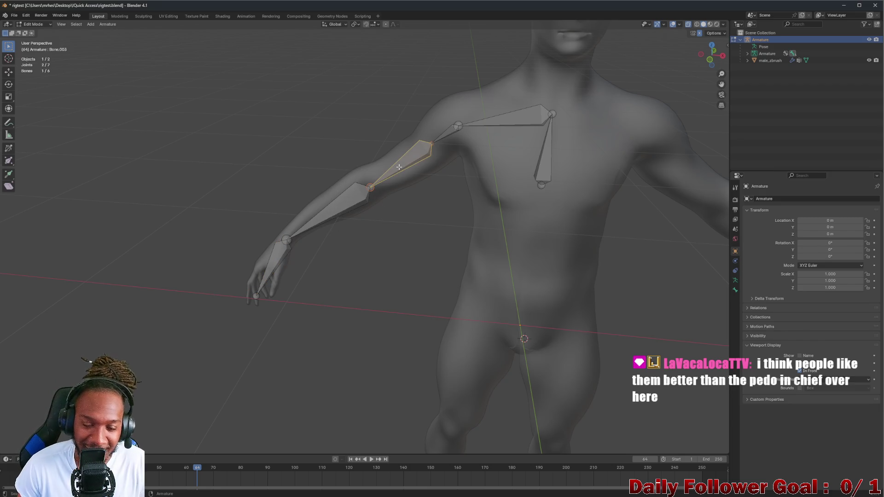
pyautogui.press('x')
pyautogui.click(409, 146)
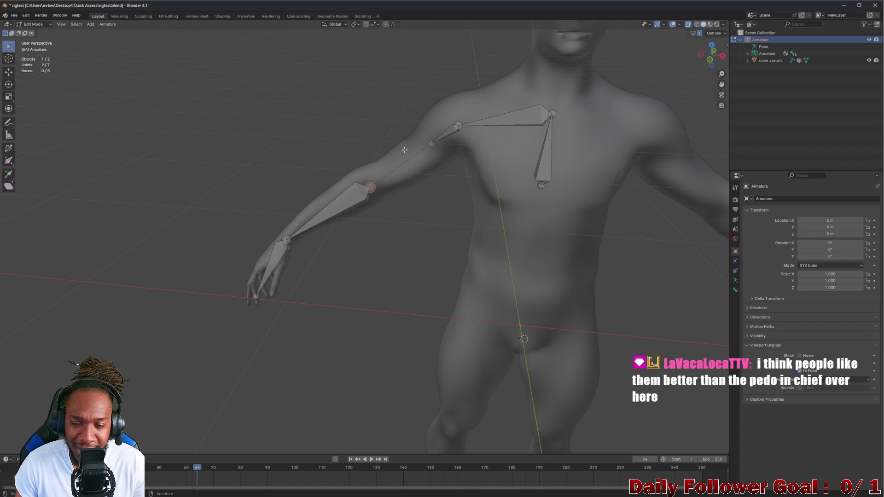
pyautogui.scroll(2, 412, 153)
pyautogui.click(436, 137)
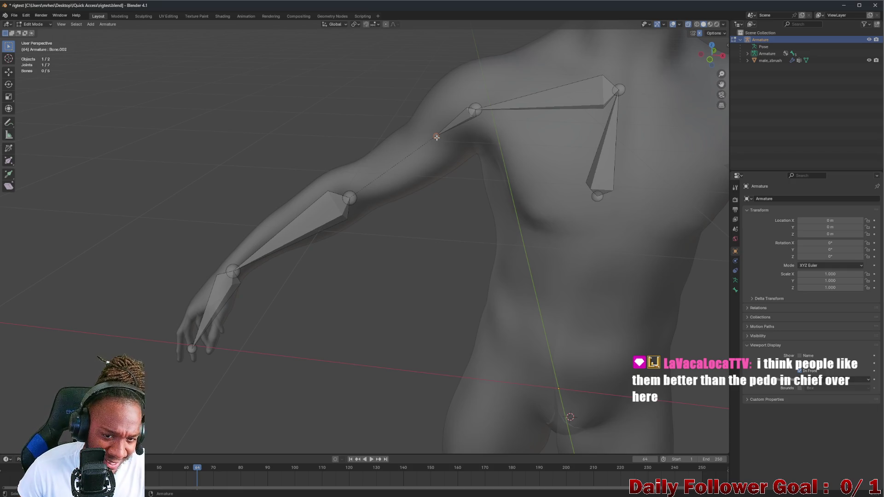
# Extrude a new upper-arm bone from the shoulder joint and set its tip beside the elbow
pyautogui.press('e')
pyautogui.click(436, 137)
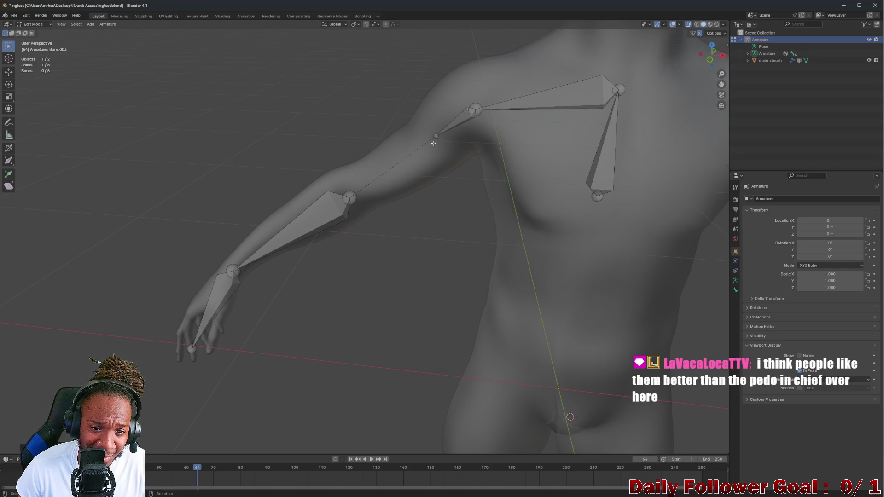
pyautogui.press('e')
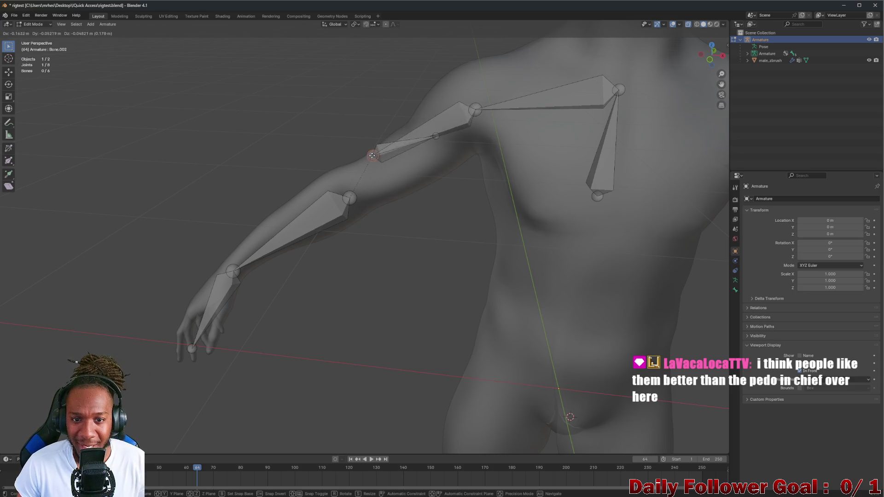
pyautogui.rightClick(373, 148)
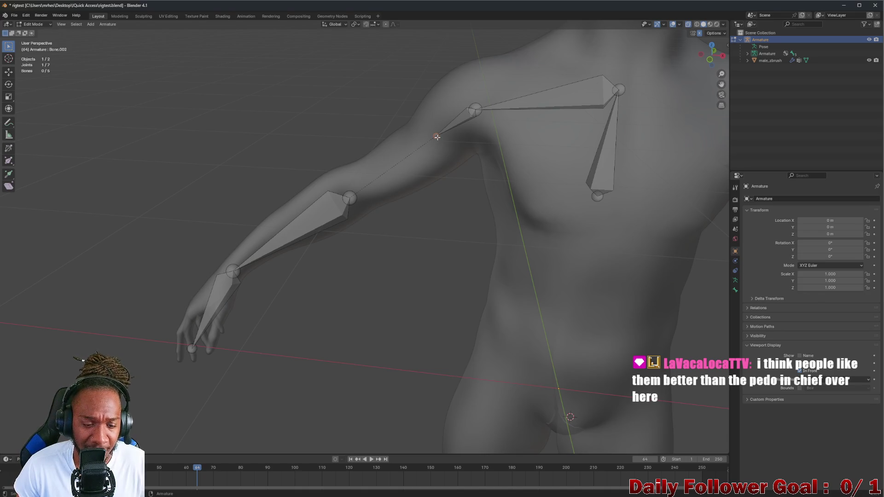
pyautogui.press('g')
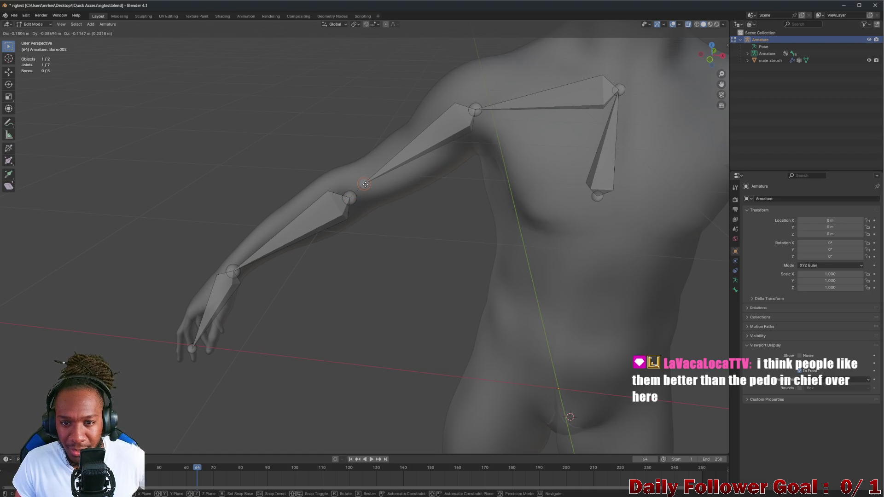
pyautogui.click(365, 185)
# Select the new bone's tip with the forearm's elbow joint and start merging them
pyautogui.click(475, 108)
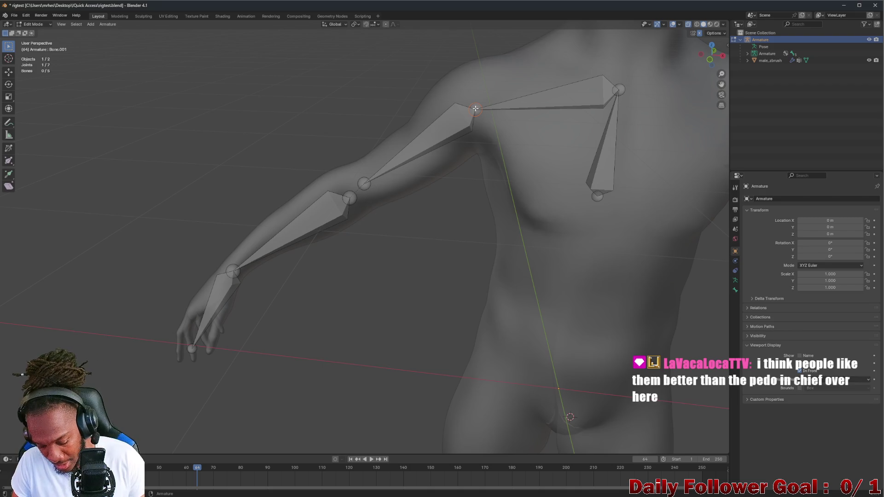
pyautogui.scroll(3, 362, 186)
pyautogui.click(361, 183)
pyautogui.keyDown('shift'); pyautogui.click(340, 208); pyautogui.keyUp('shift')
pyautogui.press('m')
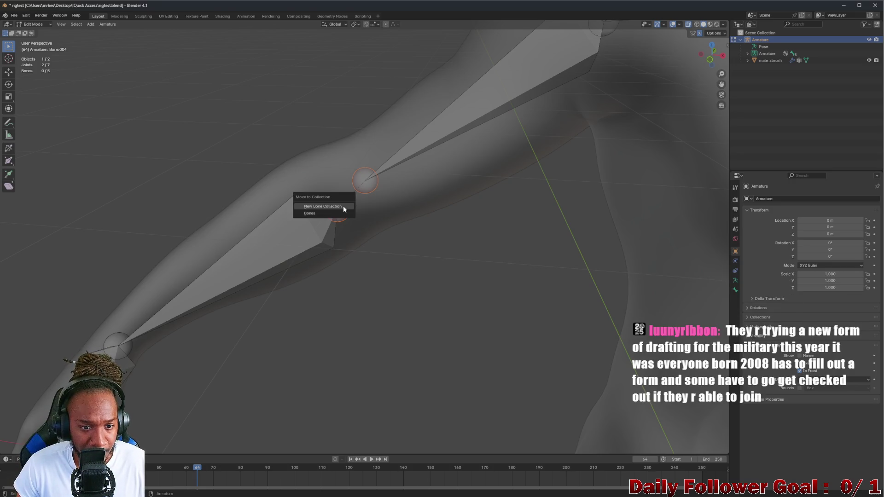
pyautogui.press('Escape')
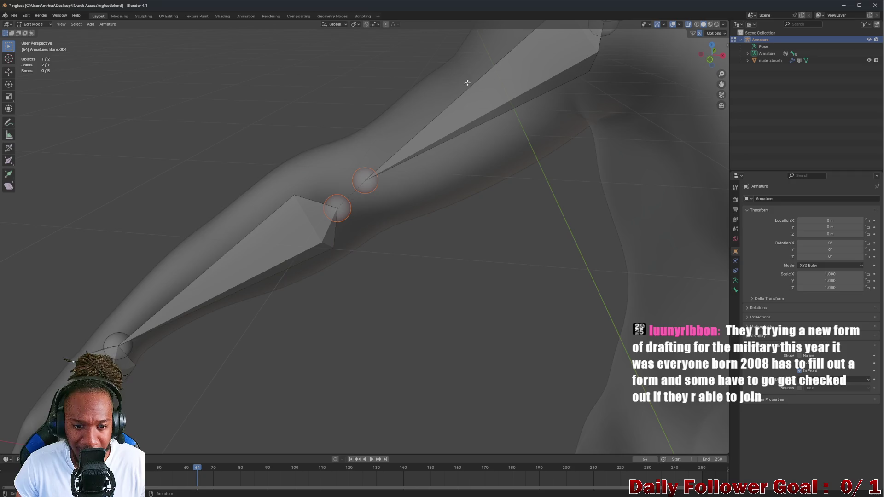
pyautogui.rightClick(344, 213)
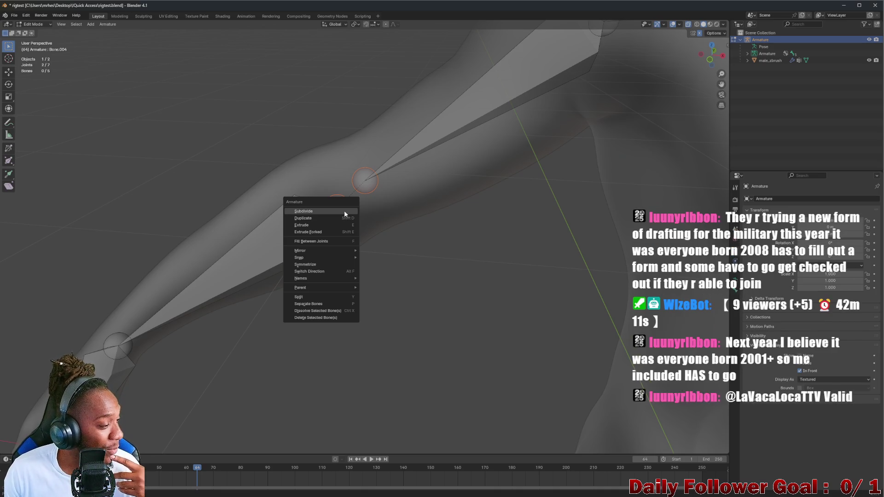
pyautogui.click(344, 211)
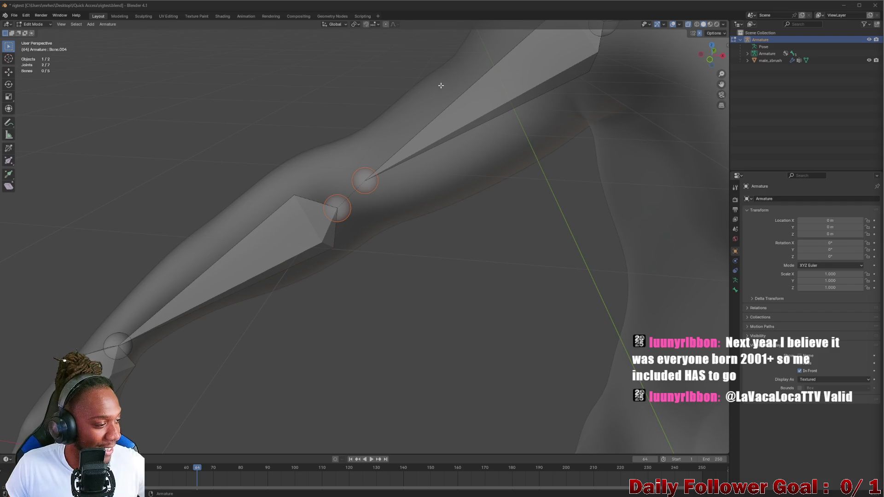
pyautogui.scroll(-3, 430, 112)
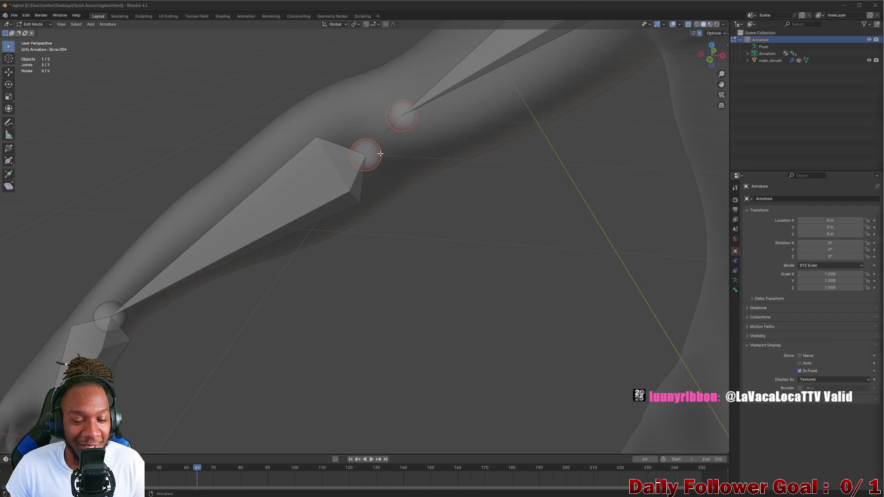
pyautogui.scroll(5, 430, 112)
pyautogui.scroll(-3, 430, 112)
pyautogui.moveTo(429, 113)
pyautogui.mouseDown(button='middle')
pyautogui.moveTo(507, 127)
pyautogui.moveTo(454, 147)
pyautogui.moveTo(485, 157)
pyautogui.moveTo(385, 184)
pyautogui.moveTo(372, 146)
pyautogui.moveTo(482, 112)
pyautogui.moveTo(430, 133)
pyautogui.moveTo(342, 212)
pyautogui.moveTo(312, 172)
pyautogui.moveTo(404, 187)
pyautogui.moveTo(375, 195)
pyautogui.mouseUp(button='middle')
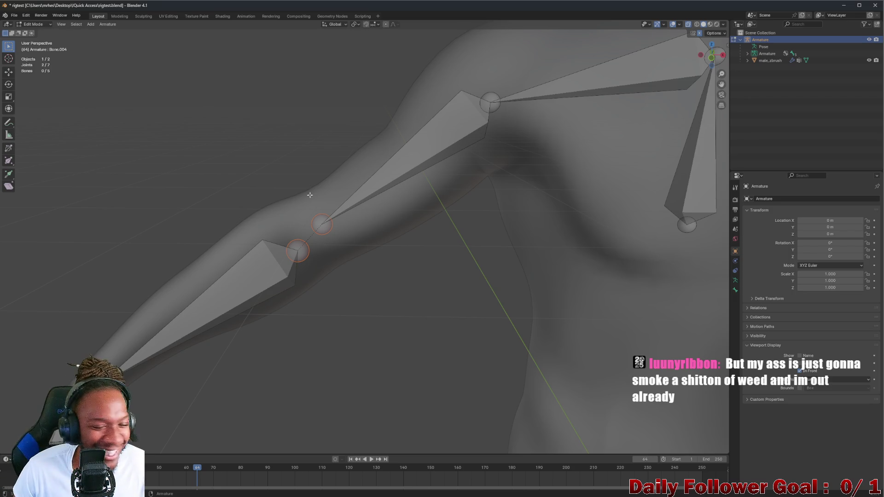
pyautogui.moveTo(307, 197)
pyautogui.mouseDown(button='middle')
pyautogui.moveTo(362, 239)
pyautogui.moveTo(277, 222)
pyautogui.moveTo(303, 239)
pyautogui.mouseUp(button='middle')
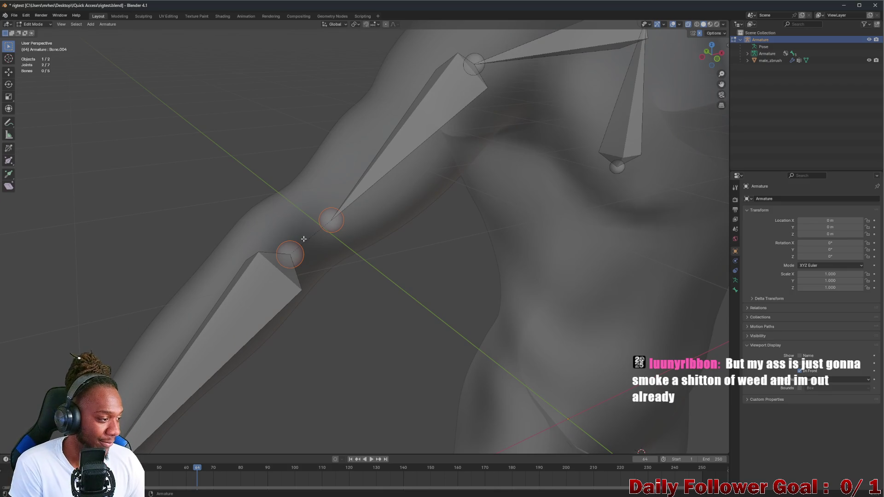
pyautogui.click(333, 219)
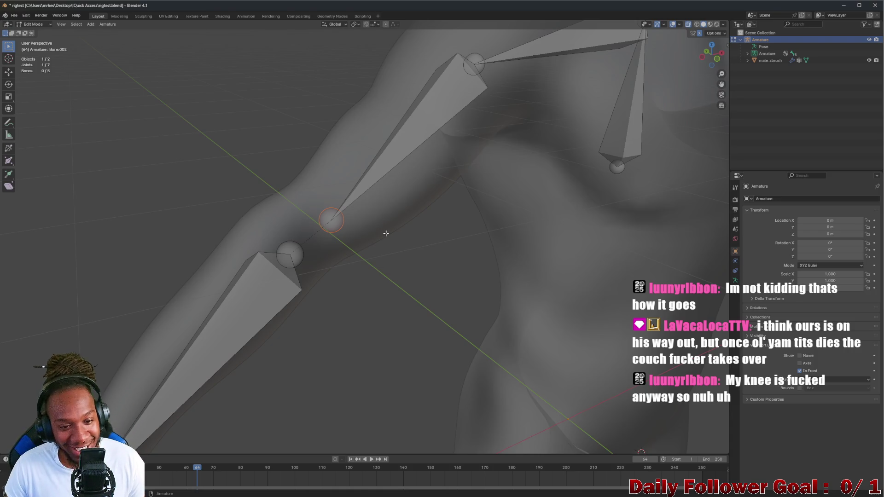
# Move the upper-arm tip in two passes onto the forearm's elbow joint
pyautogui.press('g')
pyautogui.click(349, 264)
pyautogui.moveTo(349, 265)
pyautogui.mouseDown(button='middle')
pyautogui.moveTo(359, 237)
pyautogui.moveTo(350, 262)
pyautogui.mouseUp(button='middle')
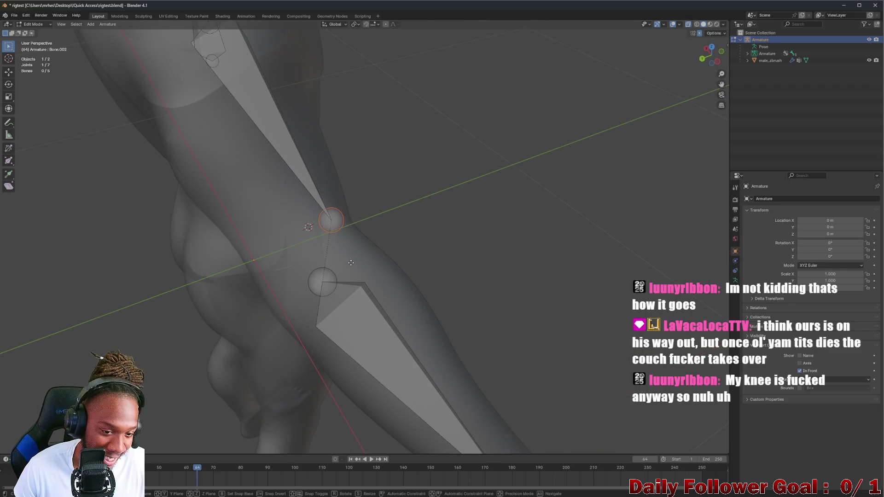
pyautogui.press('g')
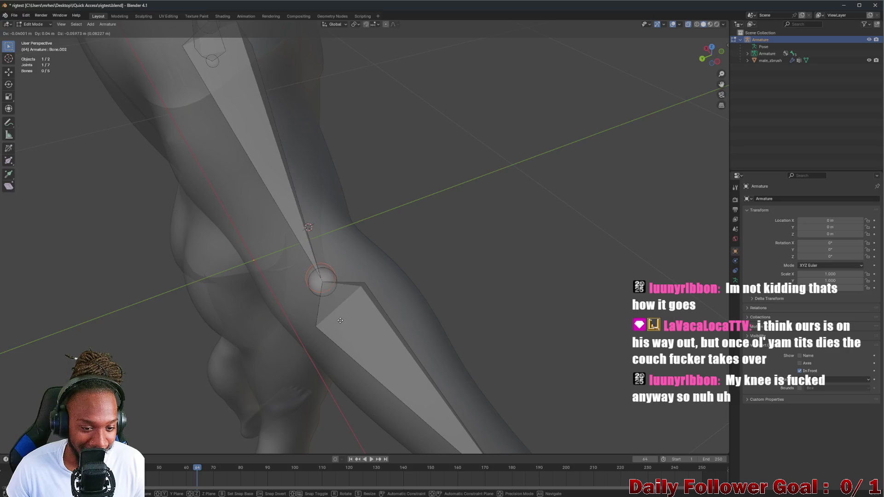
pyautogui.click(342, 324)
pyautogui.moveTo(342, 325)
pyautogui.mouseDown(button='middle')
pyautogui.moveTo(366, 251)
pyautogui.moveTo(463, 253)
pyautogui.moveTo(516, 207)
pyautogui.moveTo(465, 244)
pyautogui.moveTo(348, 226)
pyautogui.moveTo(334, 264)
pyautogui.moveTo(332, 251)
pyautogui.moveTo(366, 248)
pyautogui.mouseUp(button='middle')
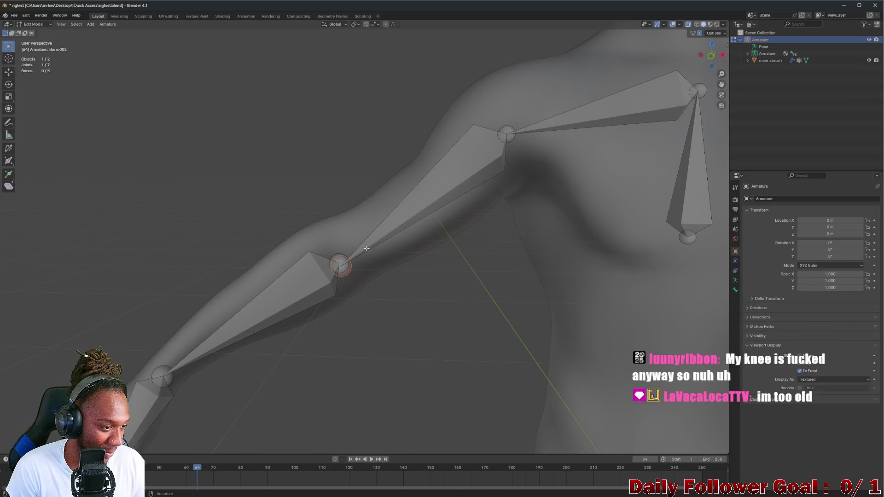
# Nudge the tip just off the elbow joint and orbit to check alignment
pyautogui.moveTo(285, 221)
pyautogui.mouseDown(button='middle')
pyautogui.moveTo(374, 183)
pyautogui.moveTo(224, 266)
pyautogui.moveTo(178, 251)
pyautogui.moveTo(295, 284)
pyautogui.mouseUp(button='middle')
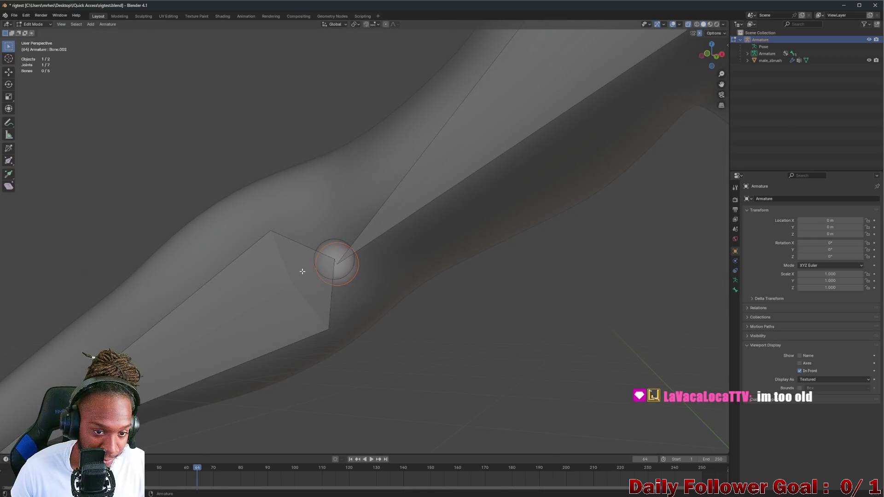
pyautogui.press('g')
pyautogui.click(312, 244)
pyautogui.moveTo(312, 245)
pyautogui.mouseDown(button='middle')
pyautogui.moveTo(406, 273)
pyautogui.moveTo(367, 245)
pyautogui.moveTo(375, 233)
pyautogui.moveTo(431, 214)
pyautogui.moveTo(399, 192)
pyautogui.moveTo(346, 246)
pyautogui.moveTo(351, 256)
pyautogui.mouseUp(button='middle')
pyautogui.scroll(-4, 387, 259)
pyautogui.scroll(4, 401, 178)
pyautogui.scroll(-4, 352, 256)
pyautogui.scroll(4, 502, 223)
pyautogui.moveTo(501, 224)
pyautogui.mouseDown(button='middle')
pyautogui.moveTo(561, 164)
pyautogui.moveTo(366, 219)
pyautogui.moveTo(363, 276)
pyautogui.mouseUp(button='middle')
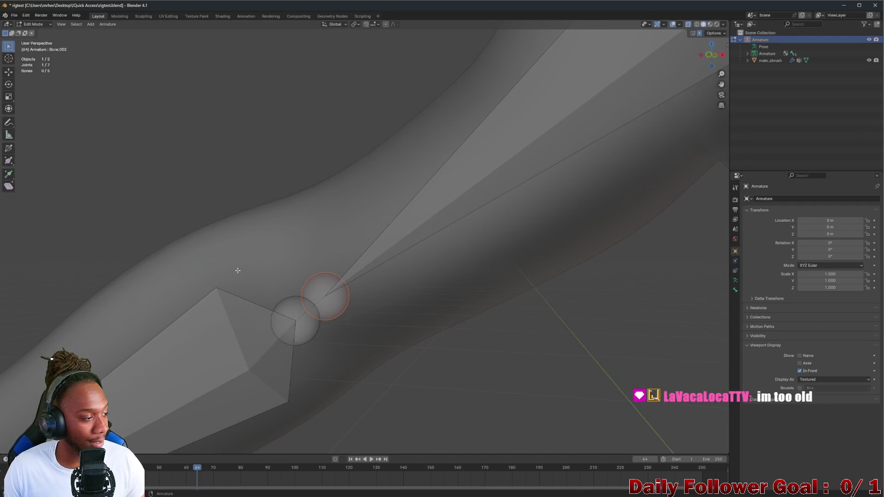
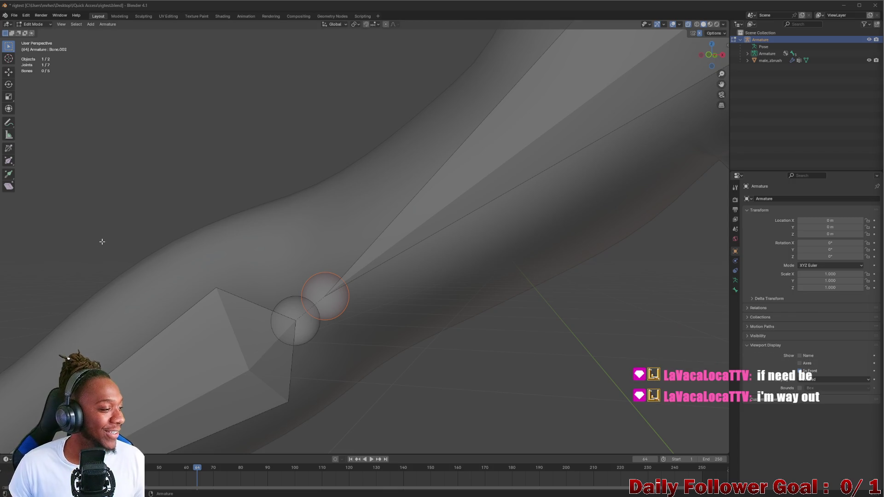
# Frame the elbow and select the lower joint plus the upper joint where the bones meet
pyautogui.moveTo(166, 256)
pyautogui.mouseDown(button='middle')
pyautogui.moveTo(251, 260)
pyautogui.moveTo(181, 241)
pyautogui.moveTo(232, 294)
pyautogui.moveTo(357, 312)
pyautogui.moveTo(343, 289)
pyautogui.moveTo(361, 287)
pyautogui.mouseUp(button='middle')
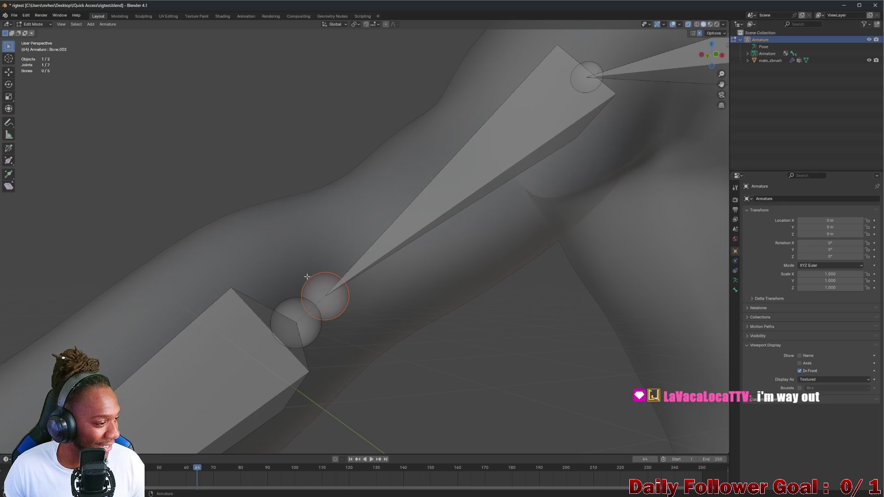
pyautogui.scroll(-5, 306, 276)
pyautogui.moveTo(286, 276)
pyautogui.mouseDown(button='middle')
pyautogui.moveTo(346, 311)
pyautogui.moveTo(332, 304)
pyautogui.moveTo(322, 276)
pyautogui.moveTo(390, 276)
pyautogui.moveTo(414, 348)
pyautogui.moveTo(477, 322)
pyautogui.moveTo(566, 325)
pyautogui.moveTo(410, 297)
pyautogui.moveTo(353, 325)
pyautogui.moveTo(365, 333)
pyautogui.mouseUp(button='middle')
pyautogui.scroll(4, 410, 297)
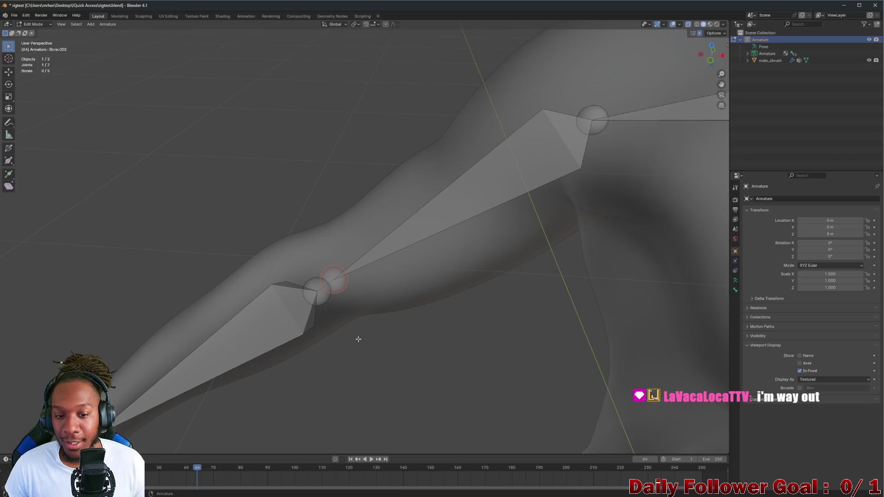
pyautogui.scroll(-1, 358, 338)
pyautogui.scroll(-1, 336, 310)
pyautogui.scroll(-1, 322, 304)
pyautogui.scroll(-1, 325, 307)
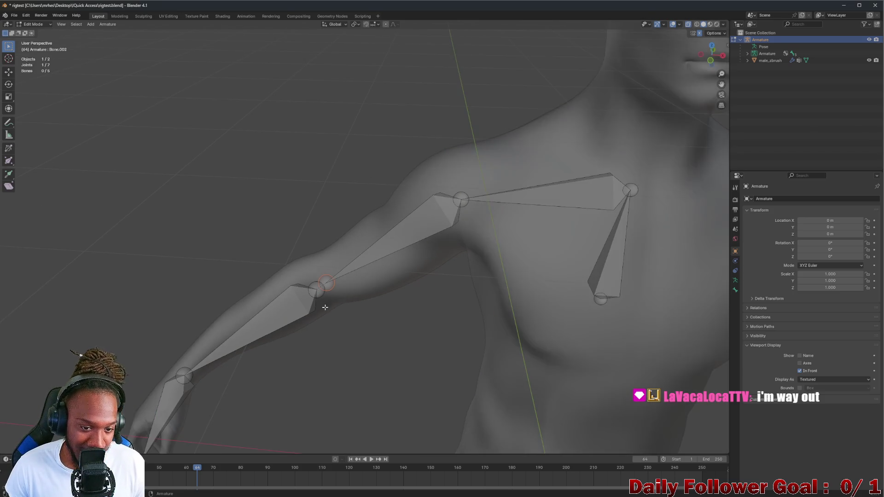
pyautogui.scroll(2, 325, 307)
pyautogui.moveTo(322, 306)
pyautogui.mouseDown(button='middle')
pyautogui.moveTo(313, 269)
pyautogui.moveTo(315, 279)
pyautogui.mouseUp(button='middle')
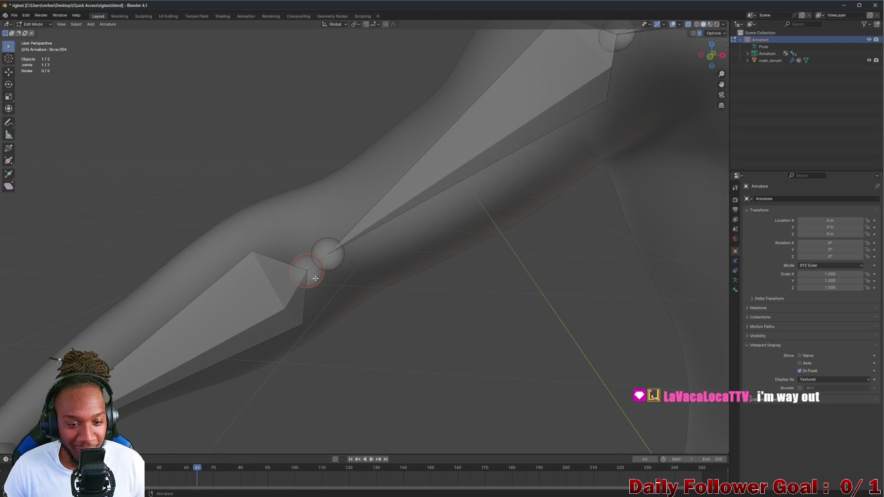
pyautogui.click(314, 277)
pyautogui.click(323, 258)
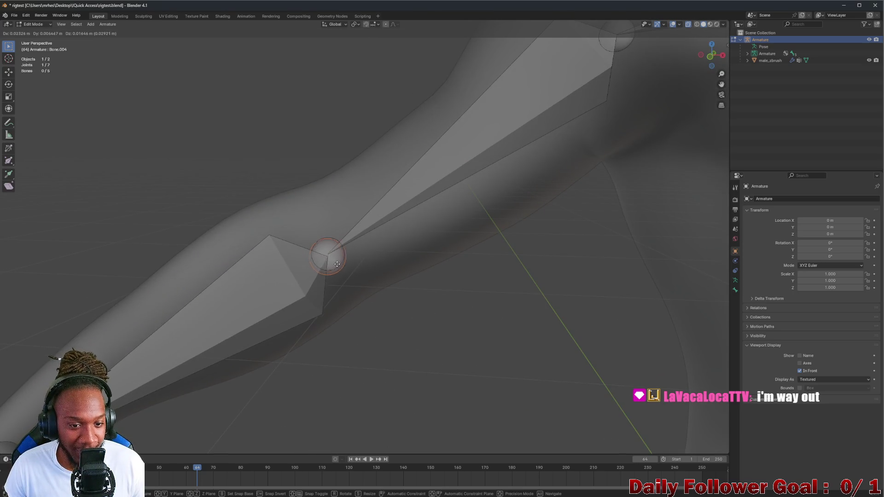
pyautogui.keyDown('shift'); pyautogui.click(326, 260); pyautogui.keyUp('shift')
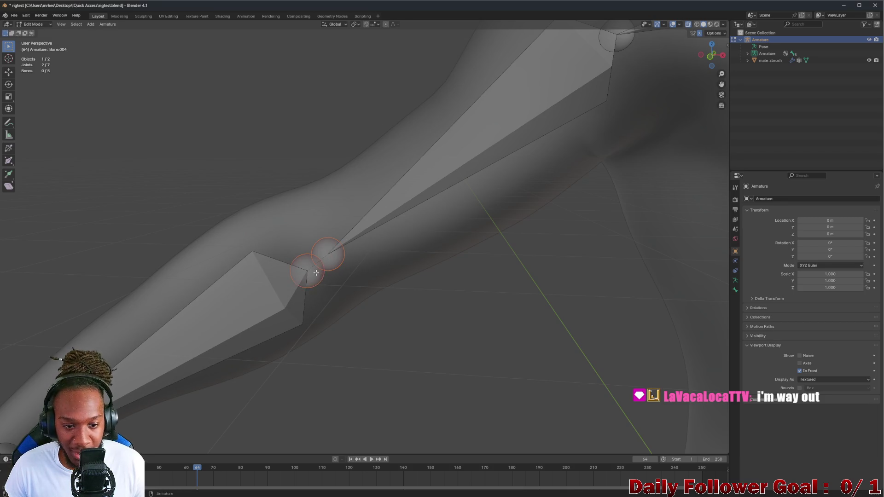
pyautogui.rightClick(313, 274)
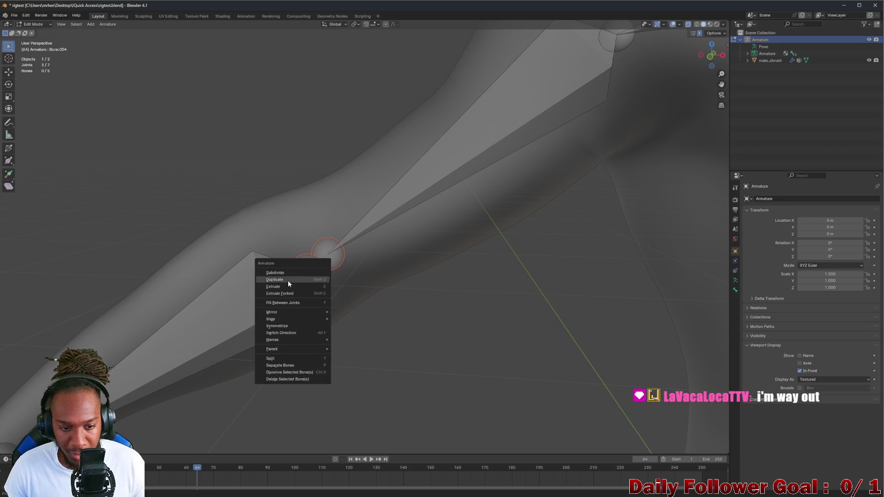
pyautogui.rightClick(285, 315)
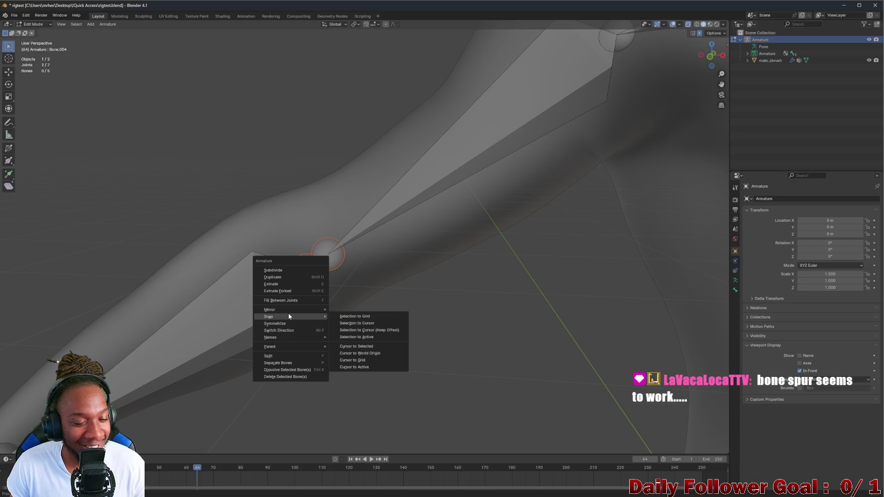
pyautogui.moveTo(272, 312)
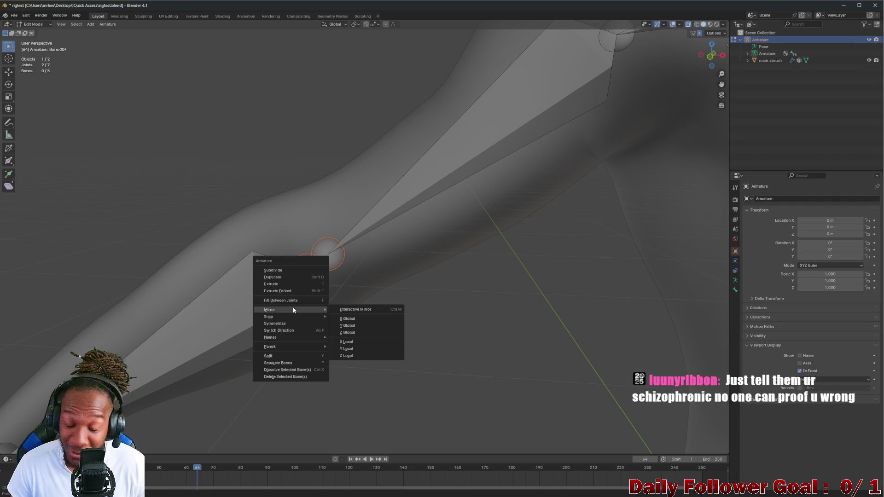
pyautogui.click(283, 276)
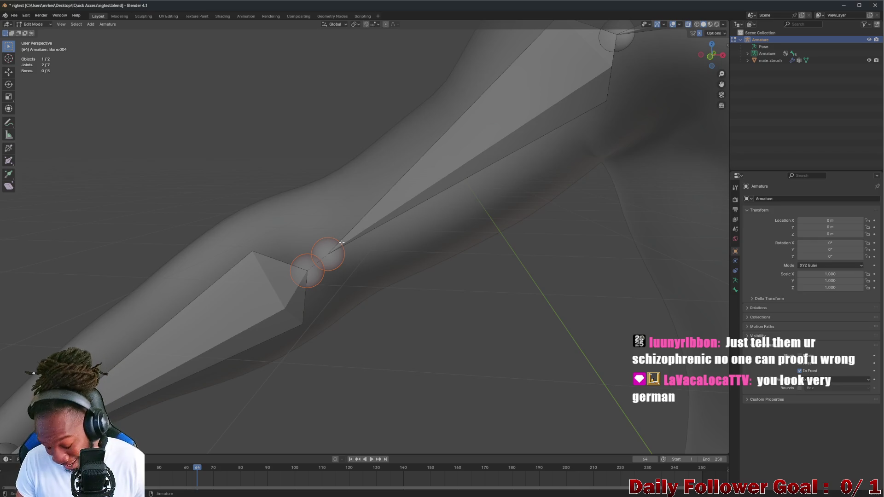
pyautogui.moveTo(376, 246)
pyautogui.mouseDown(button='middle')
pyautogui.moveTo(387, 253)
pyautogui.moveTo(375, 267)
pyautogui.moveTo(355, 257)
pyautogui.moveTo(344, 264)
pyautogui.mouseUp(button='middle')
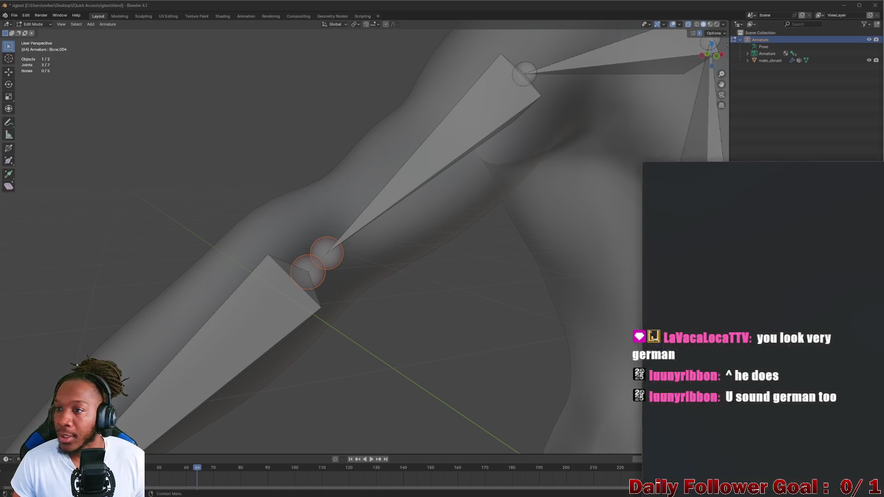
# Expand the Google AI overview on merging Blender bones, then return to Blender
pyautogui.hotkey('alt', 'Tab')
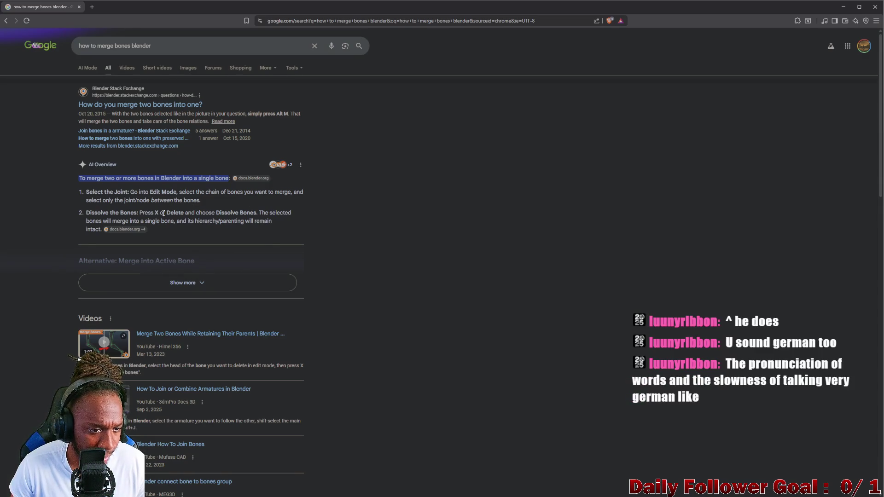
pyautogui.click(187, 282)
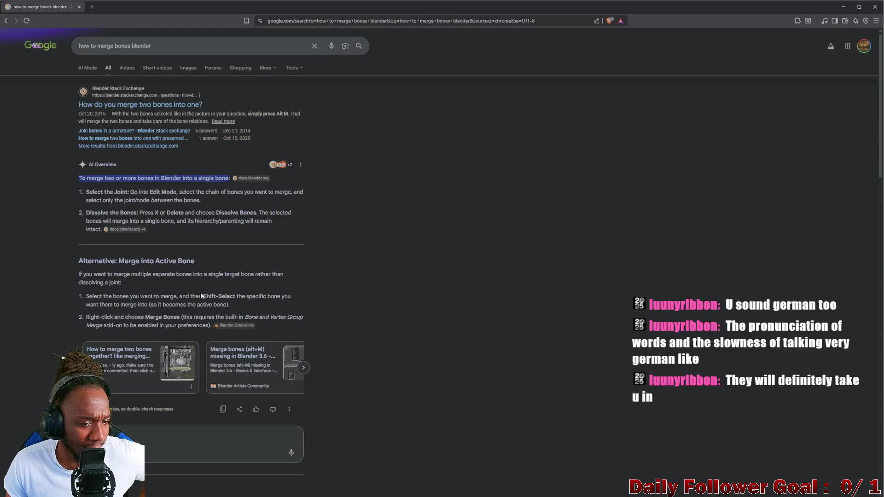
pyautogui.scroll(-3, 208, 297)
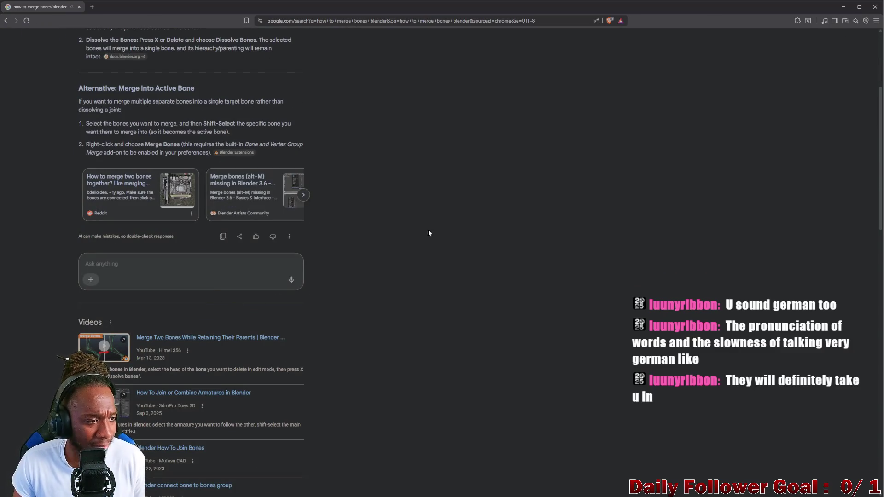
pyautogui.click(872, 6)
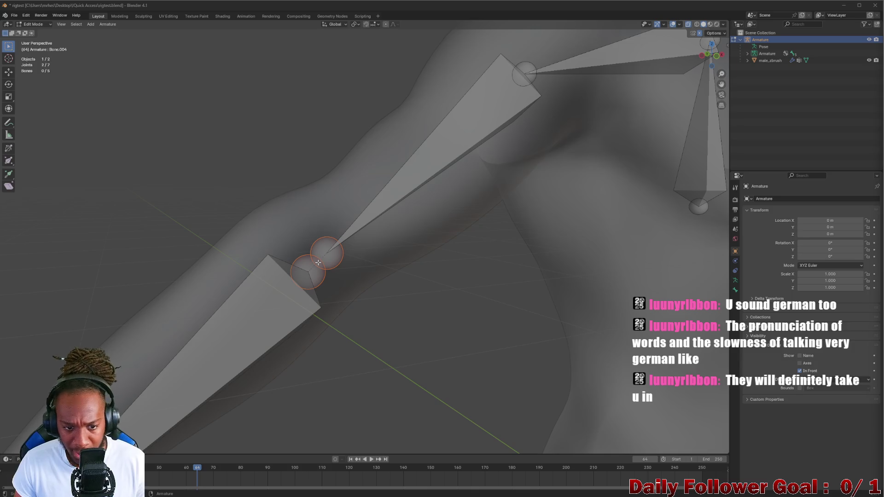
# Reselect the upper elbow joint so Bone.003 becomes the active bone
pyautogui.click(318, 263)
pyautogui.keyDown('shift'); pyautogui.click(329, 256); pyautogui.keyUp('shift')
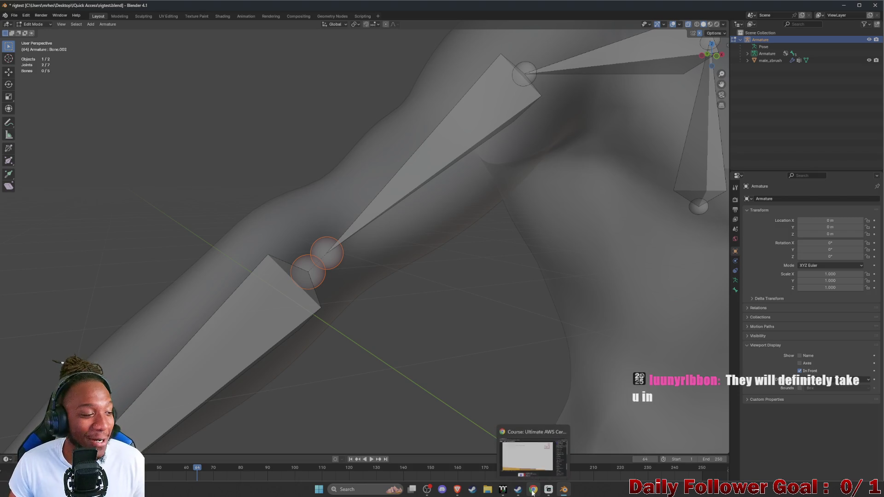
pyautogui.moveTo(487, 490)
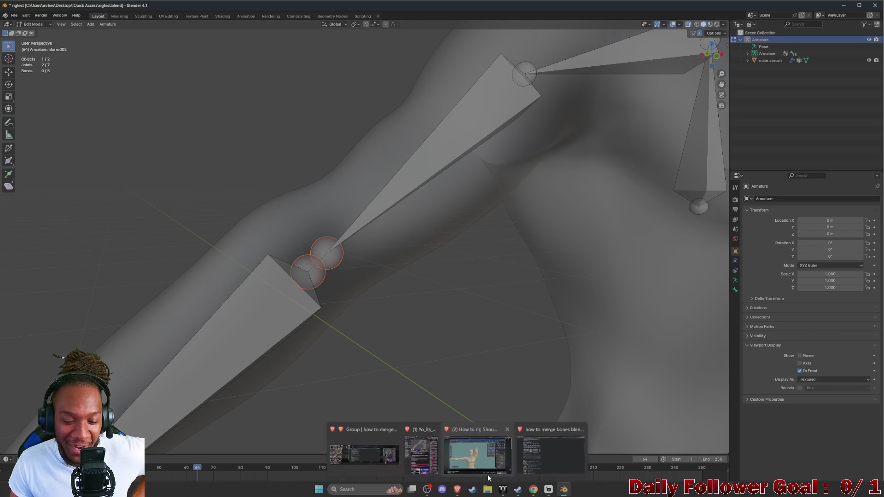
# Read the Reddit answer on connecting bones then dissolving the joint, and go back to results
pyautogui.click(525, 465)
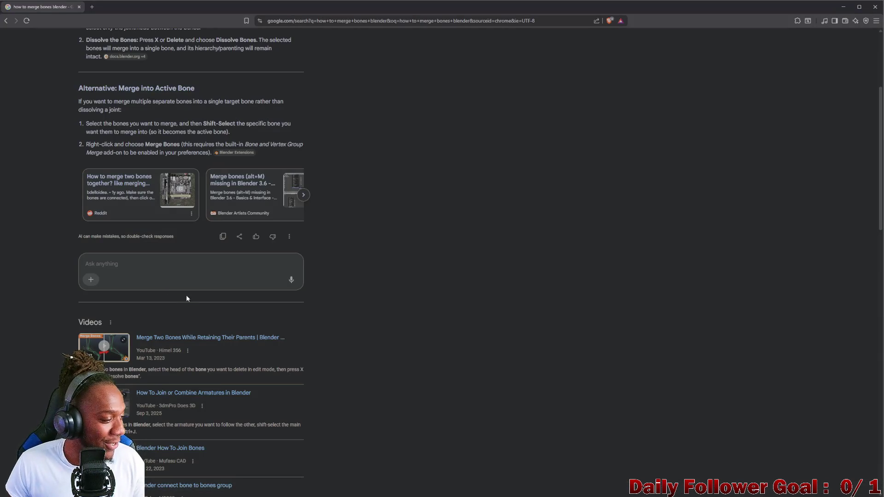
pyautogui.scroll(-1, 157, 333)
pyautogui.scroll(-2, 155, 345)
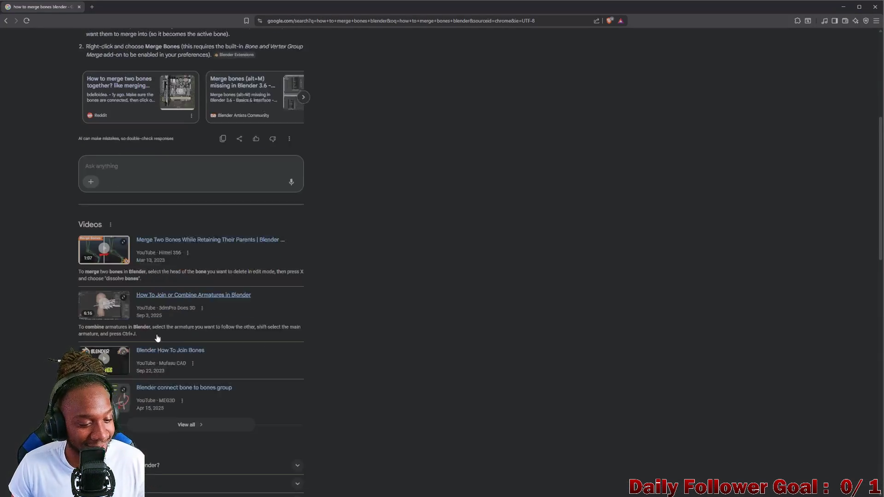
pyautogui.scroll(-1, 151, 373)
pyautogui.scroll(-1, 147, 397)
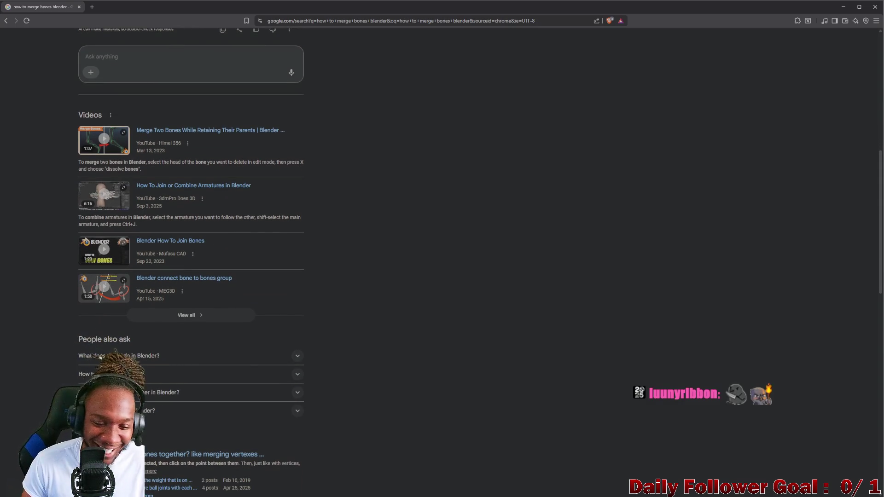
pyautogui.scroll(-2, 167, 407)
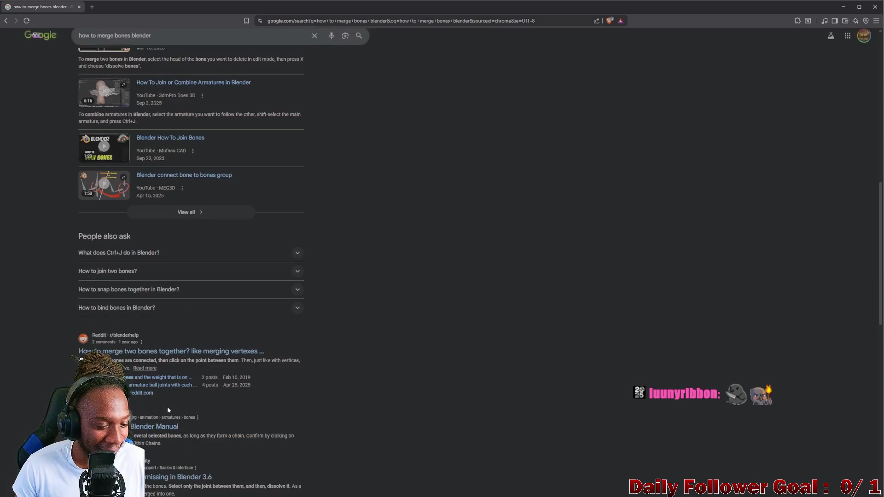
pyautogui.click(189, 354)
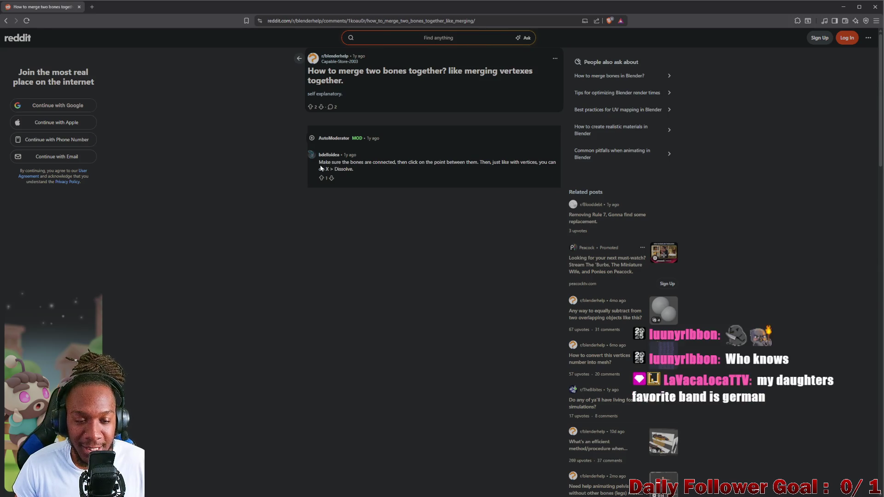
pyautogui.moveTo(319, 163); pyautogui.dragTo(466, 169)
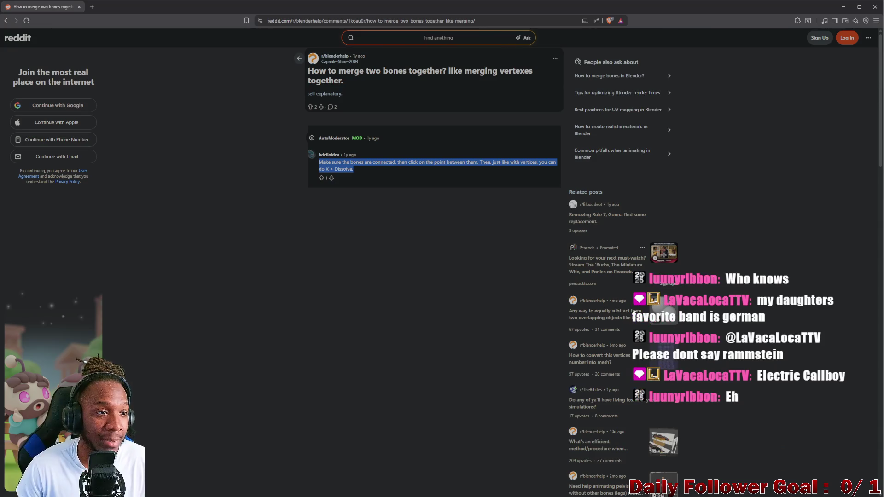
pyautogui.click(6, 21)
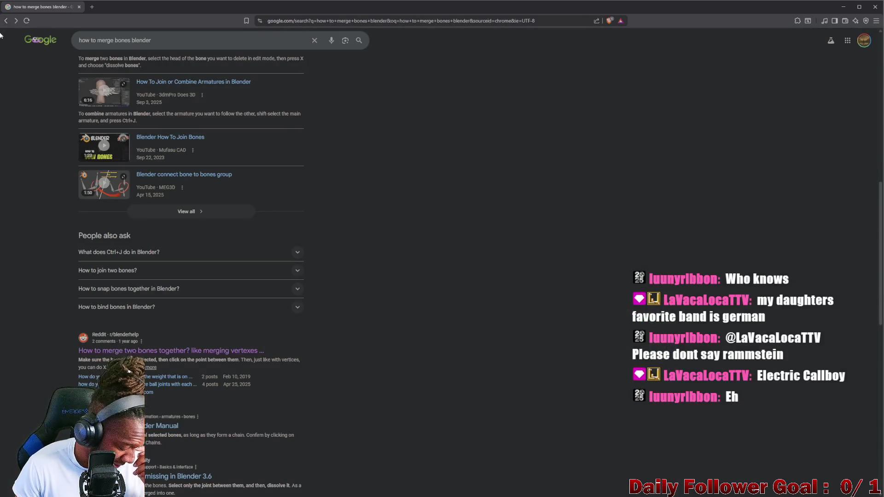
pyautogui.scroll(-3, 151, 310)
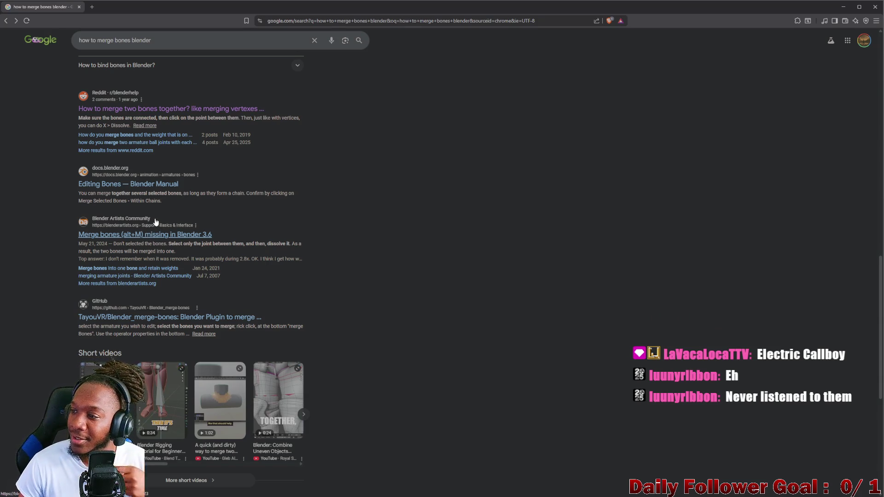
pyautogui.scroll(-1, 187, 220)
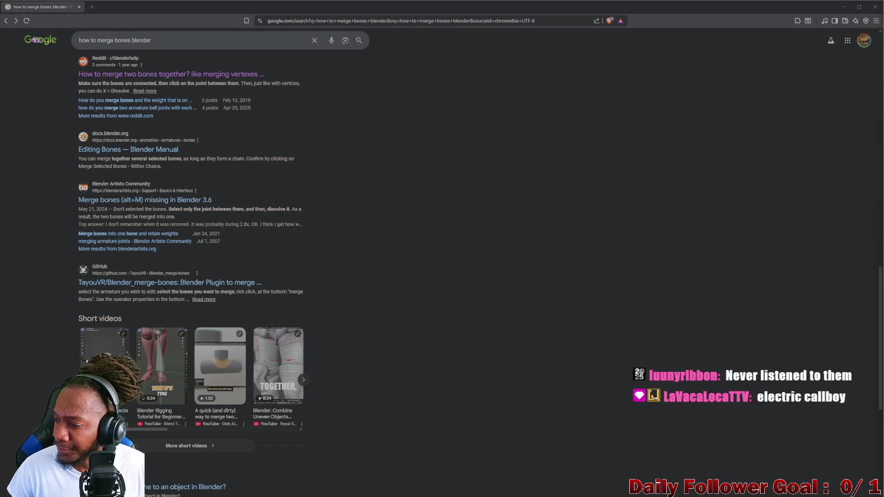
pyautogui.scroll(1, 149, 239)
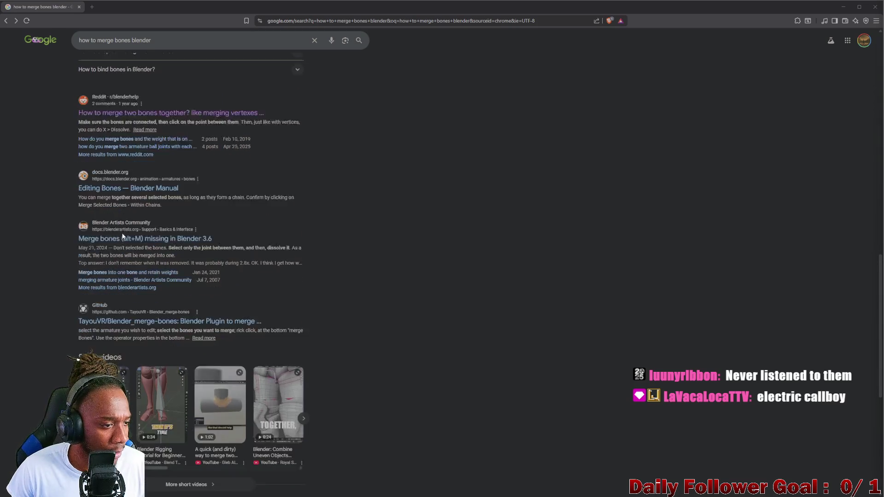
pyautogui.scroll(-1, 153, 234)
pyautogui.scroll(-1, 138, 238)
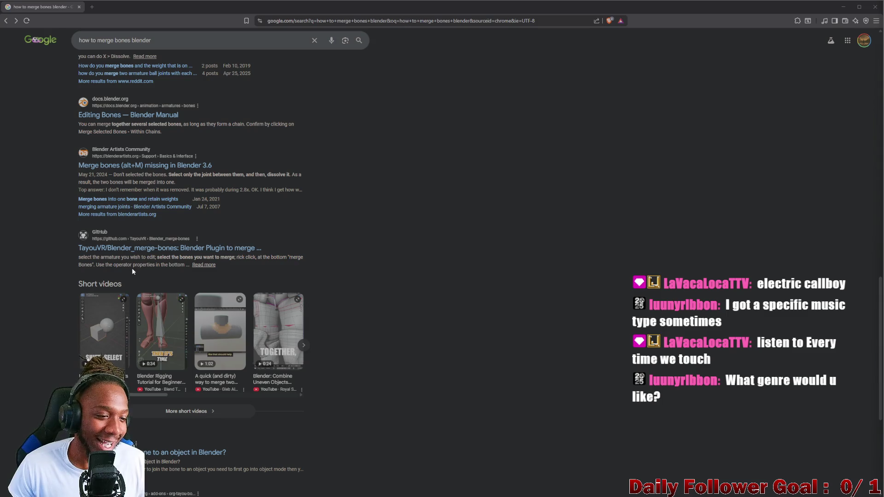
pyautogui.scroll(-2, 132, 270)
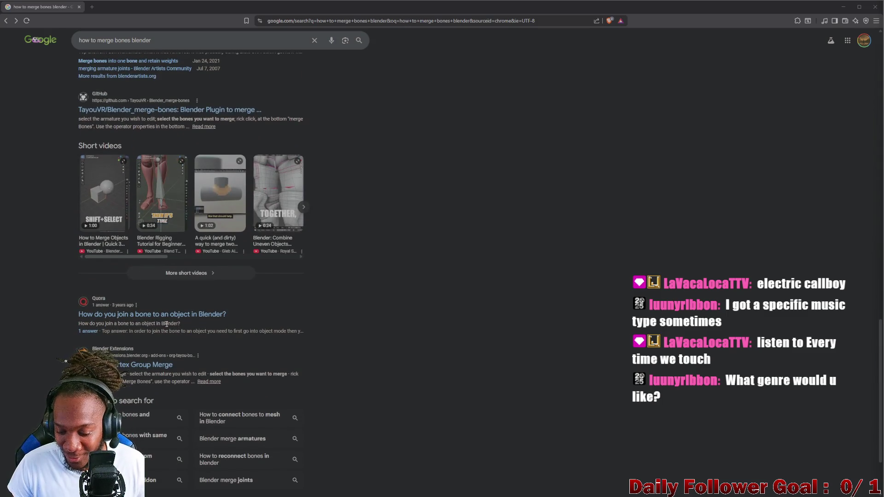
pyautogui.scroll(1, 152, 326)
pyautogui.scroll(1, 153, 327)
pyautogui.scroll(1, 144, 314)
pyautogui.scroll(1, 131, 276)
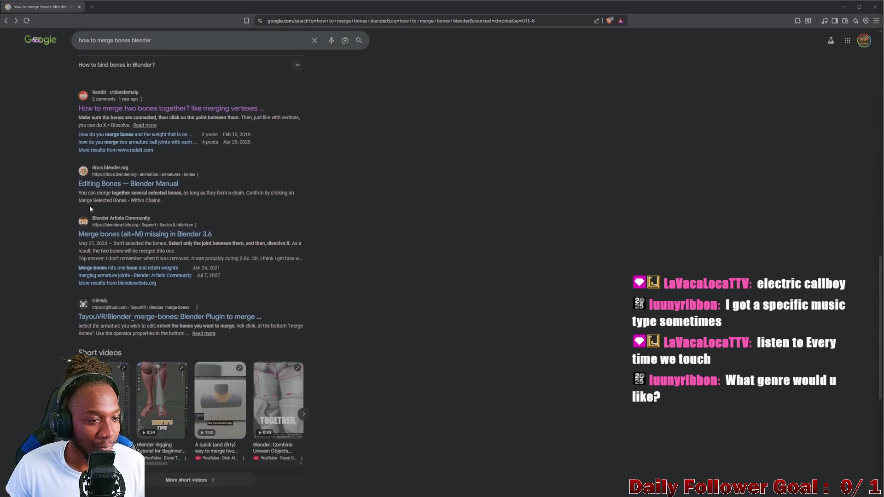
pyautogui.scroll(2, 88, 205)
pyautogui.scroll(1, 118, 207)
pyautogui.scroll(1, 141, 209)
pyautogui.scroll(-1, 141, 209)
pyautogui.scroll(1, 142, 209)
pyautogui.scroll(1, 147, 209)
pyautogui.scroll(1, 145, 207)
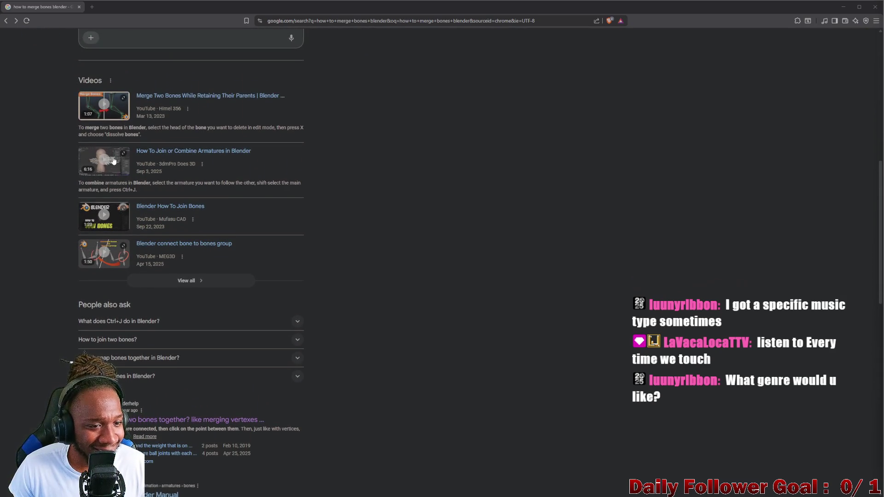
# Play the YouTube tutorial on merging two bones and pause it partway
pyautogui.click(171, 98)
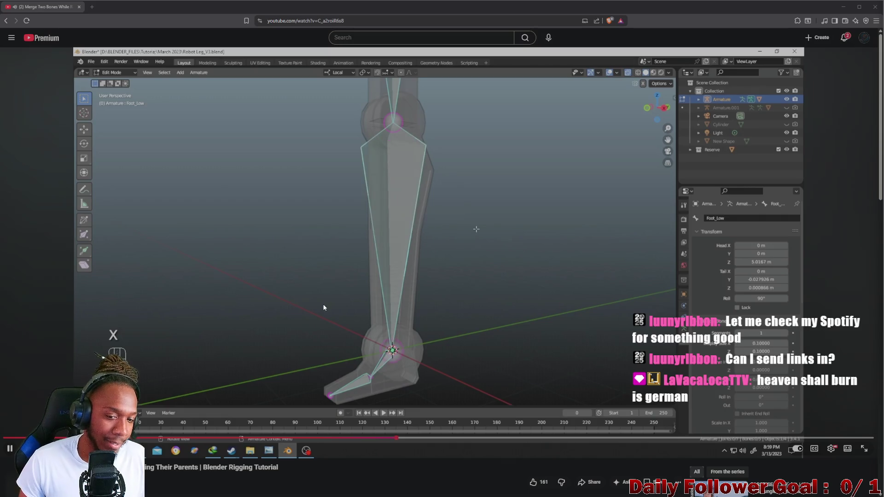
pyautogui.click(350, 240)
# Return to Blender, undo the recent joint edits and select only the extra upper-arm joint
pyautogui.hotkey('alt', 'Tab')
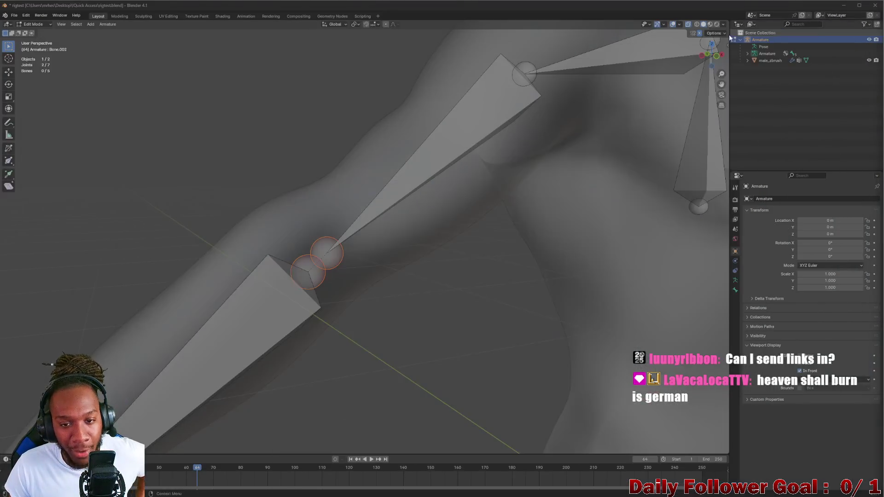
pyautogui.scroll(-5, 300, 277)
pyautogui.scroll(-2, 260, 244)
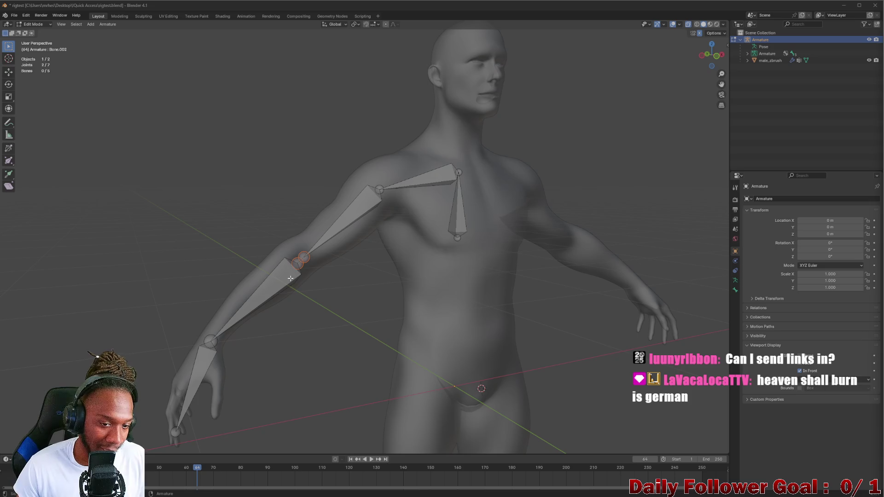
pyautogui.moveTo(259, 244); pyautogui.dragTo(242, 240, button='middle')
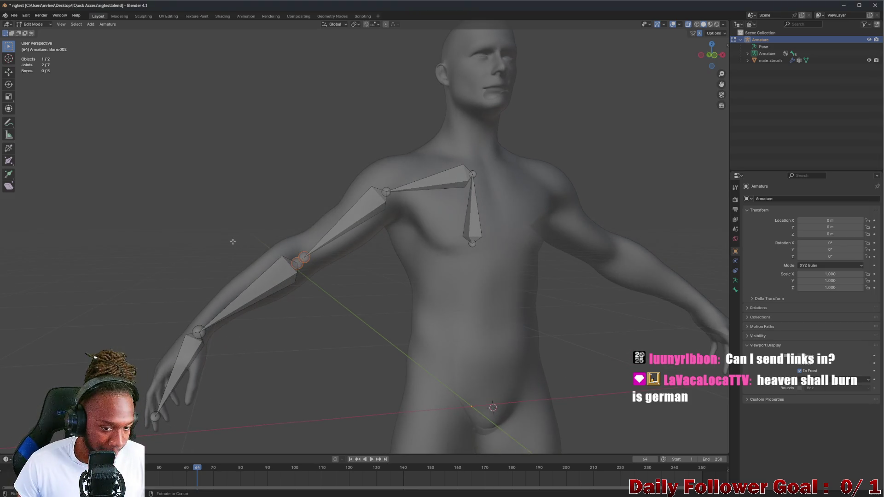
pyautogui.hotkey('ctrl', 'z')
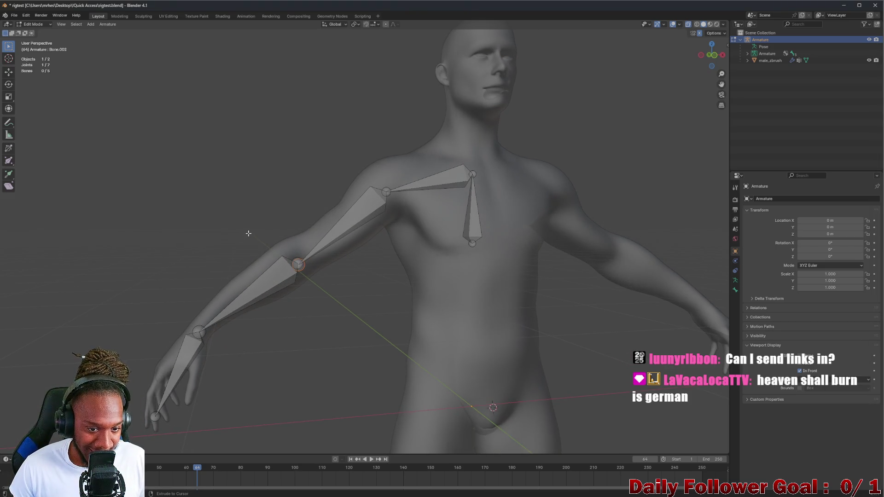
pyautogui.hotkey('ctrl', 'z')
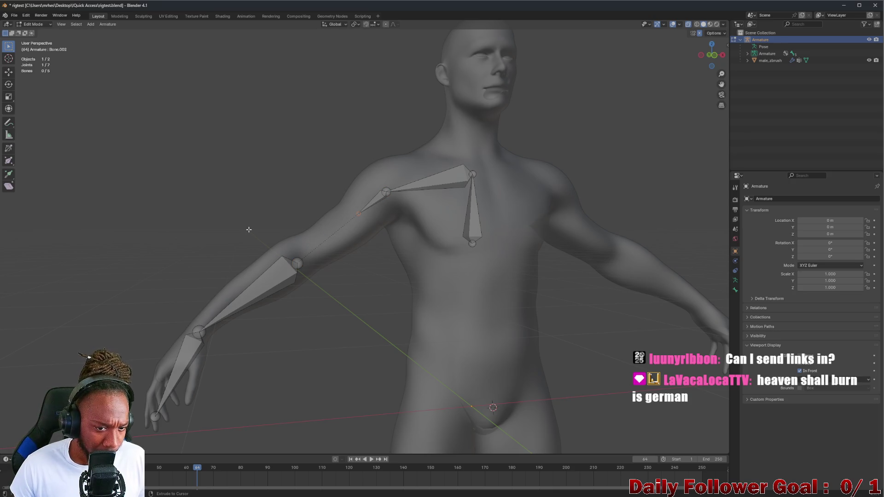
pyautogui.hotkey('ctrl', 'z')
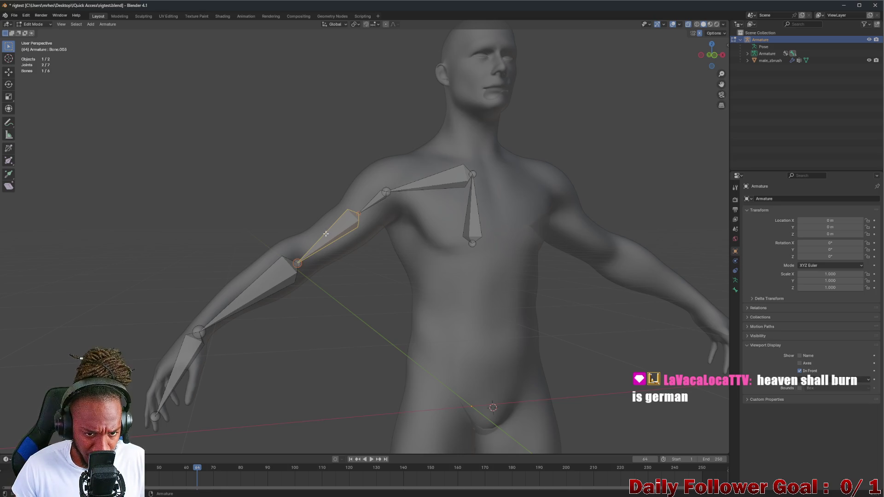
pyautogui.click(299, 265)
# Dissolve that joint so the upper arm becomes one bone from shoulder to elbow
pyautogui.press('x')
pyautogui.click(297, 266)
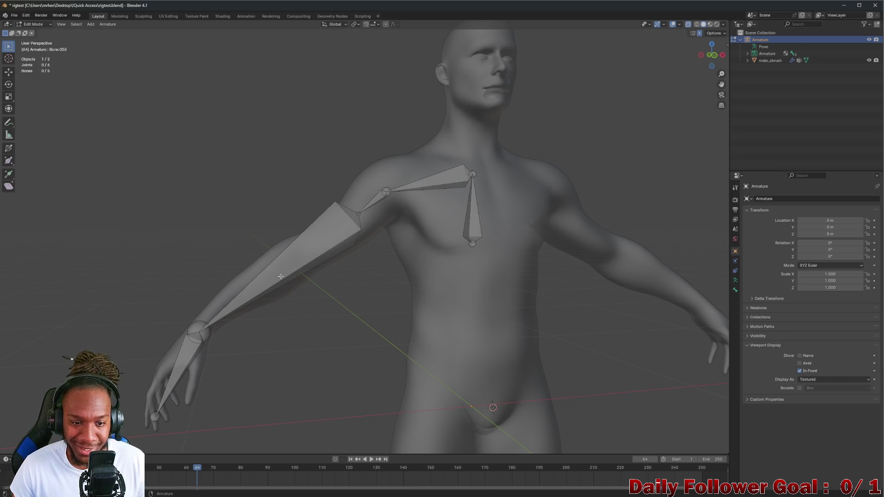
pyautogui.hotkey('ctrl', 'z')
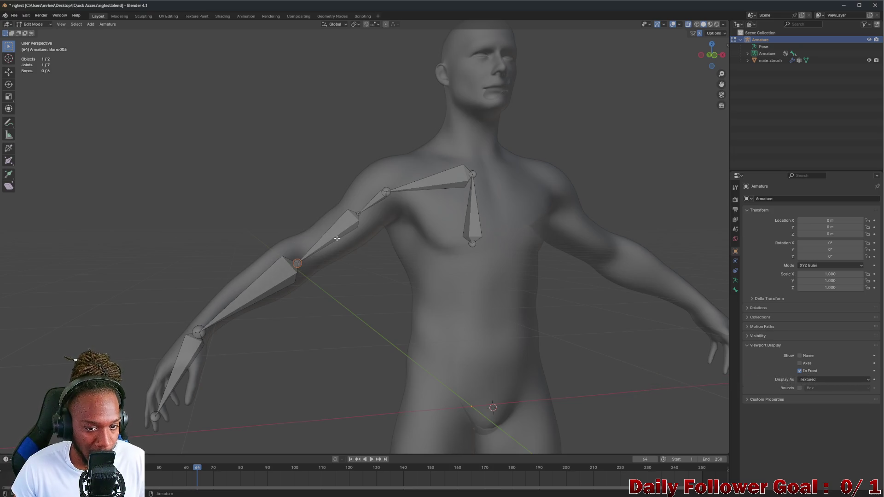
pyautogui.press('x')
pyautogui.click(358, 214)
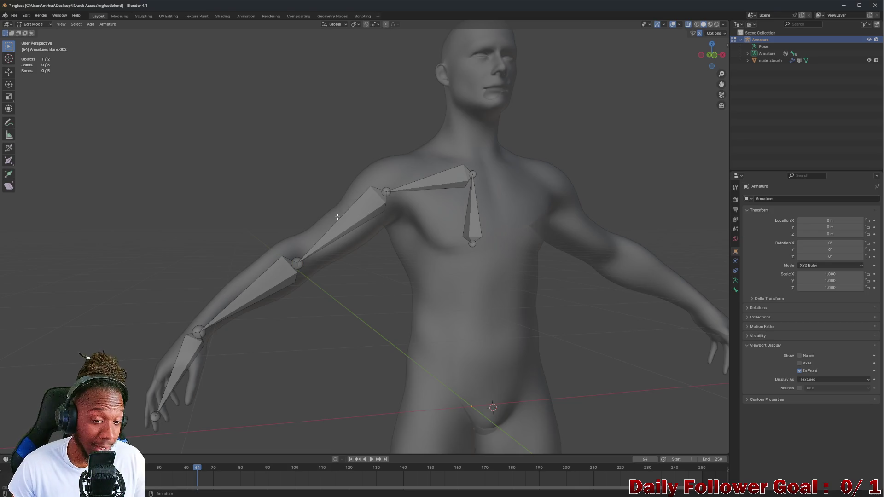
pyautogui.moveTo(337, 217); pyautogui.dragTo(387, 220, button='middle')
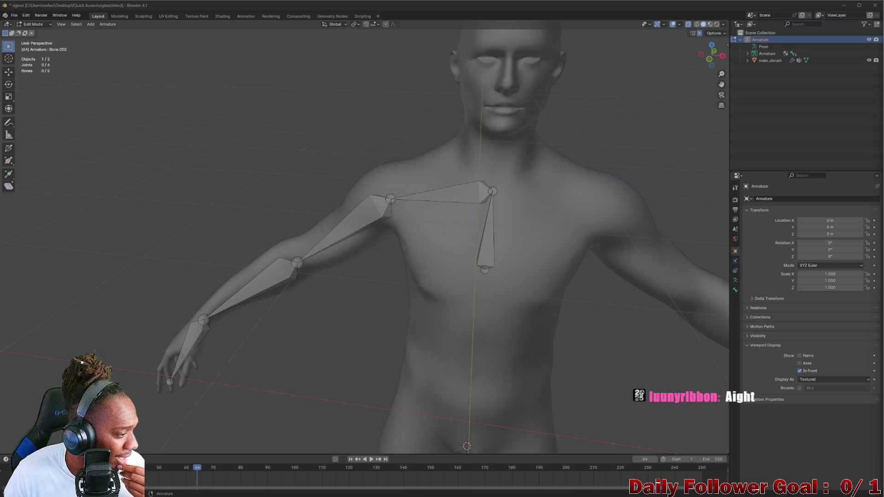
pyautogui.moveTo(325, 271); pyautogui.dragTo(394, 259, button='middle')
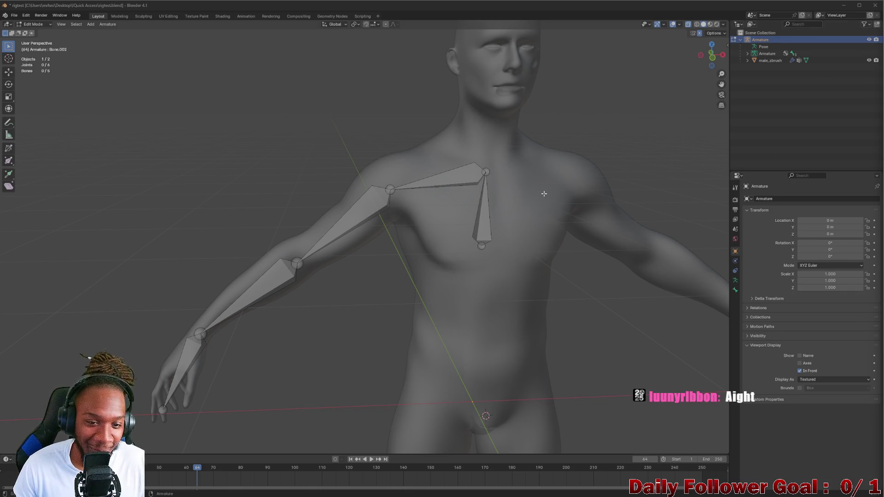
pyautogui.scroll(3, 200, 246)
pyautogui.moveTo(200, 245)
pyautogui.mouseDown(button='middle')
pyautogui.moveTo(364, 204)
pyautogui.moveTo(363, 221)
pyautogui.mouseUp(button='middle')
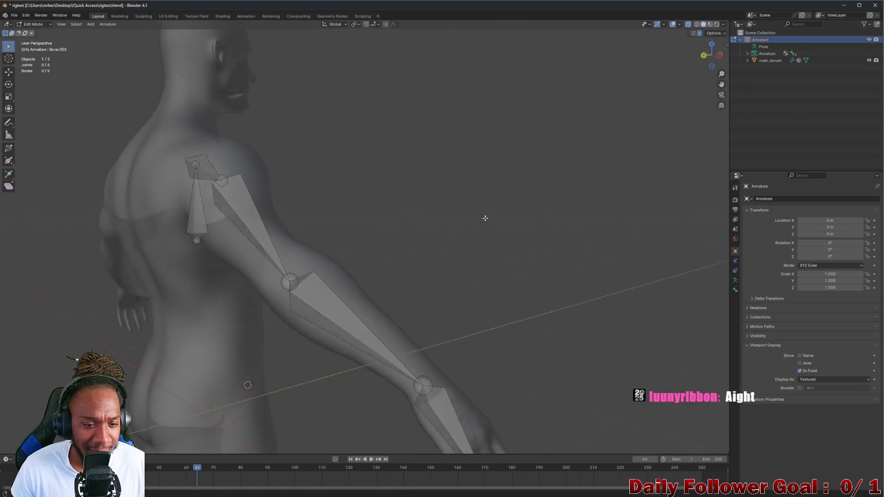
pyautogui.scroll(-3, 373, 228)
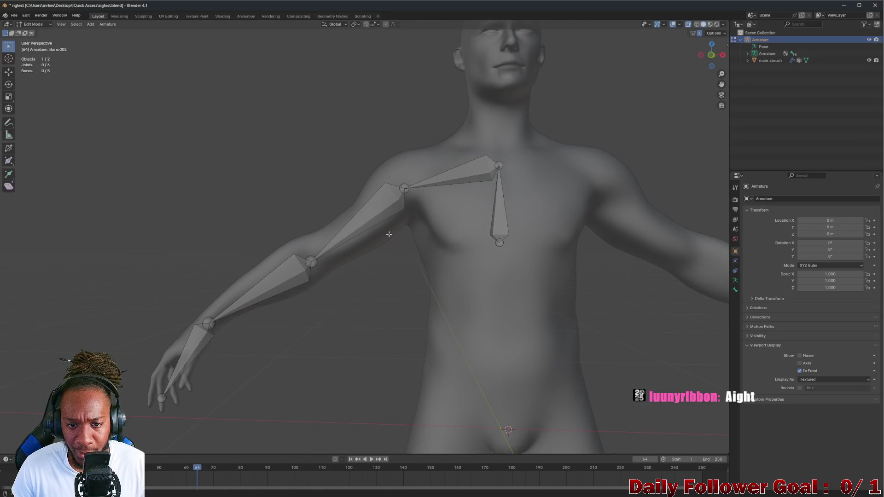
pyautogui.scroll(3, 388, 234)
pyautogui.scroll(2, 423, 196)
pyautogui.scroll(-3, 422, 196)
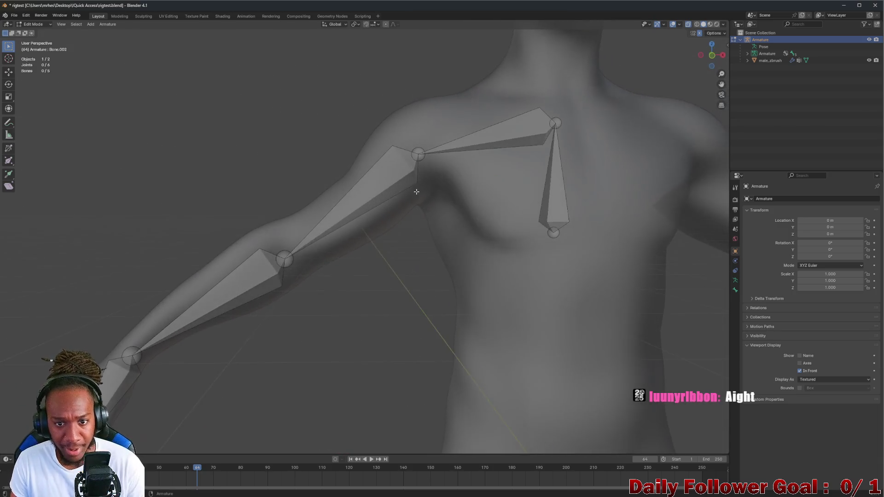
pyautogui.scroll(-2, 412, 228)
pyautogui.scroll(2, 413, 229)
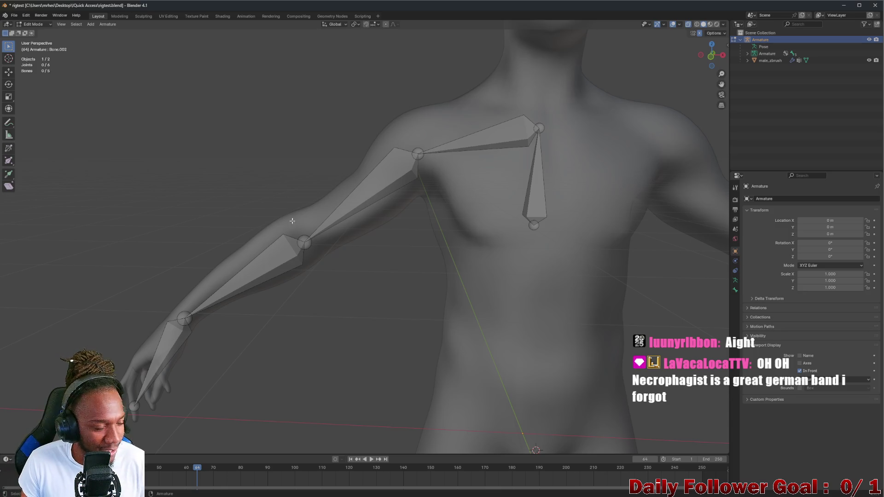
pyautogui.scroll(-4, 291, 220)
pyautogui.moveTo(276, 290)
pyautogui.mouseDown(button='middle')
pyautogui.moveTo(297, 270)
pyautogui.moveTo(290, 251)
pyautogui.moveTo(282, 272)
pyautogui.mouseUp(button='middle')
pyautogui.scroll(3, 308, 245)
pyautogui.scroll(4, 247, 296)
pyautogui.scroll(2, 247, 292)
pyautogui.scroll(-5, 247, 292)
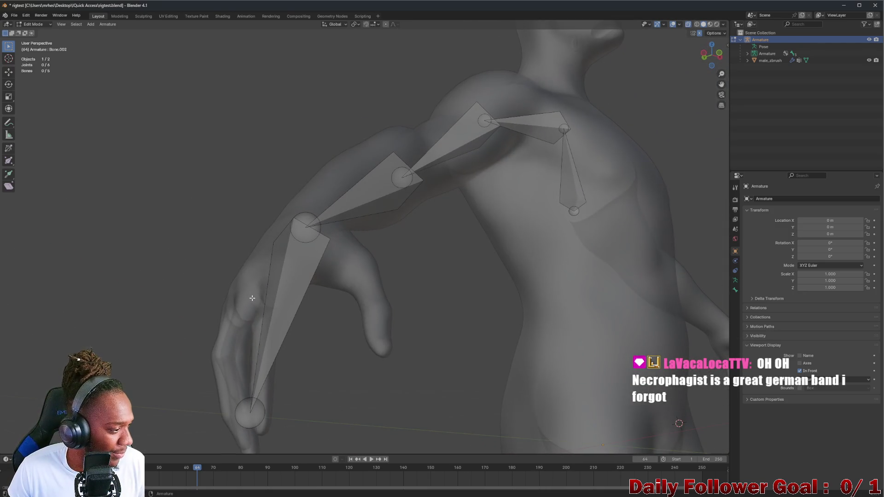
pyautogui.scroll(-2, 251, 298)
pyautogui.scroll(-1, 291, 304)
pyautogui.scroll(-1, 339, 314)
pyautogui.scroll(-1, 378, 320)
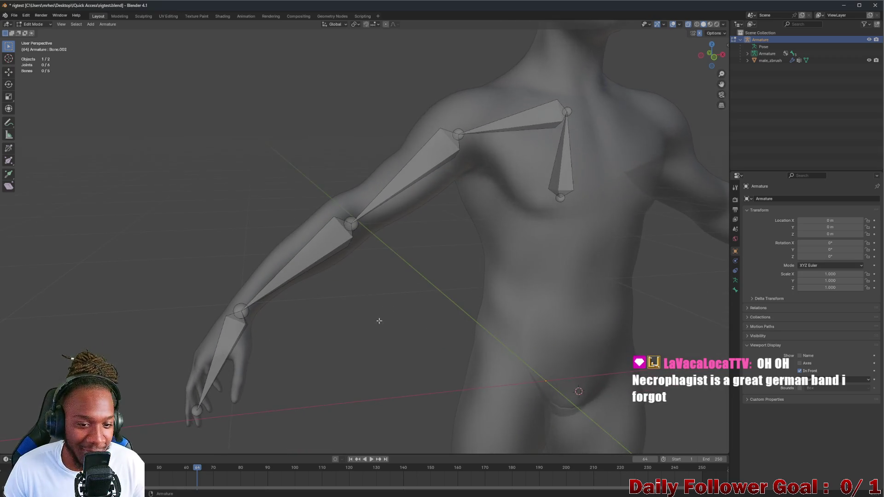
pyautogui.scroll(-1, 379, 320)
pyautogui.scroll(-2, 421, 306)
pyautogui.scroll(-1, 432, 292)
pyautogui.scroll(-1, 446, 292)
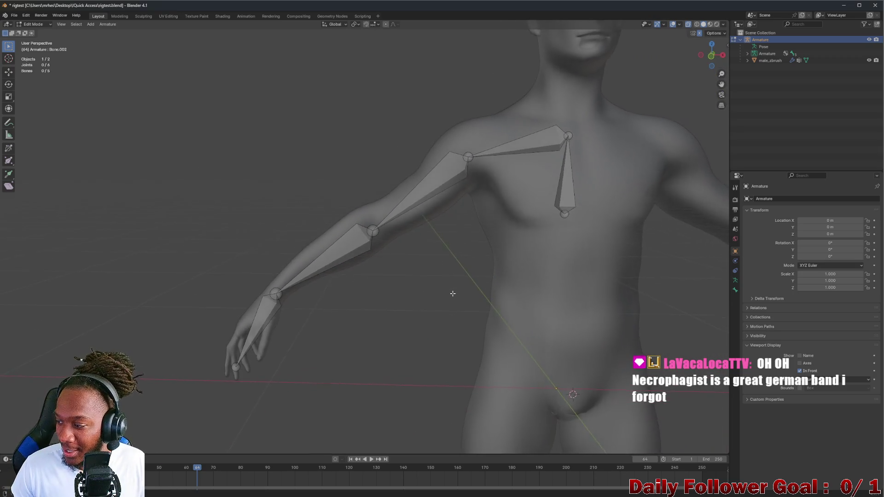
pyautogui.moveTo(453, 293); pyautogui.dragTo(479, 282, button='middle')
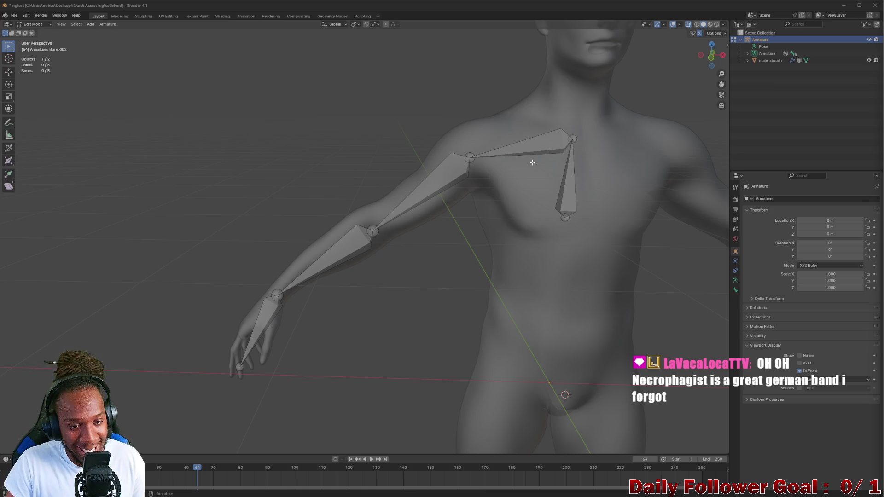
pyautogui.scroll(-1, 532, 162)
pyautogui.scroll(-1, 511, 151)
pyautogui.scroll(-1, 458, 122)
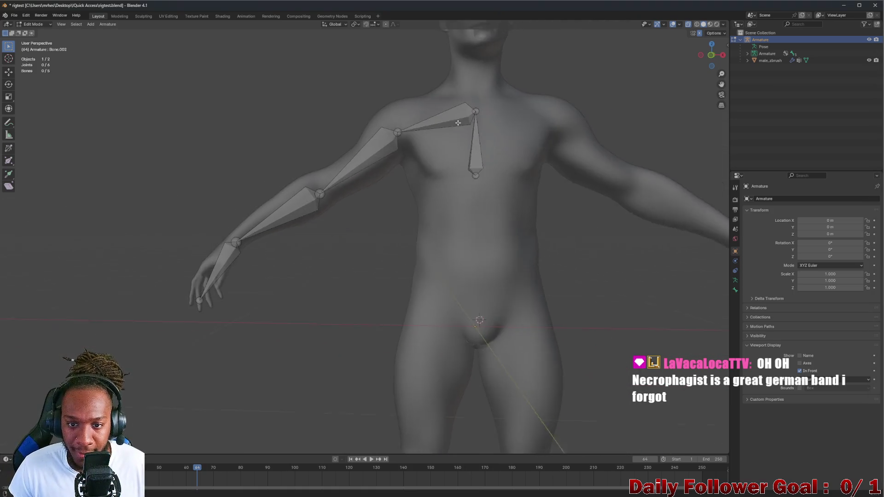
pyautogui.scroll(2, 408, 138)
pyautogui.moveTo(410, 143); pyautogui.dragTo(389, 177, button='middle')
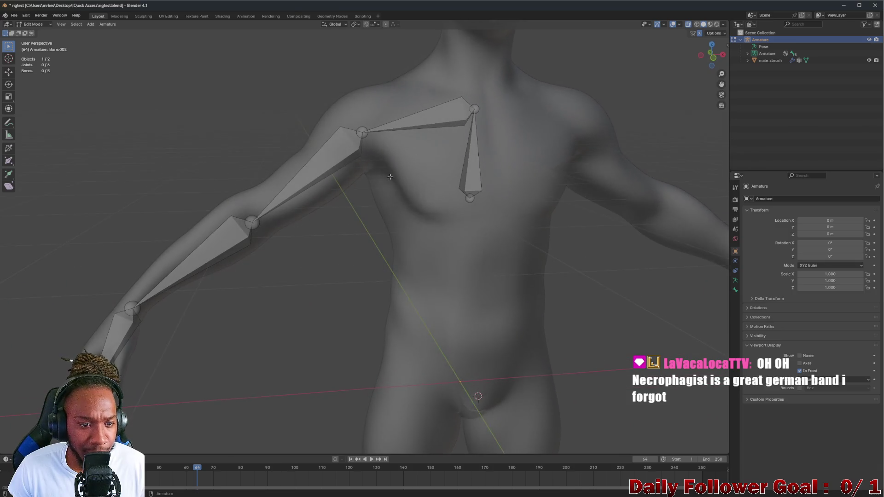
pyautogui.scroll(1, 359, 187)
pyautogui.scroll(1, 311, 211)
pyautogui.scroll(1, 276, 242)
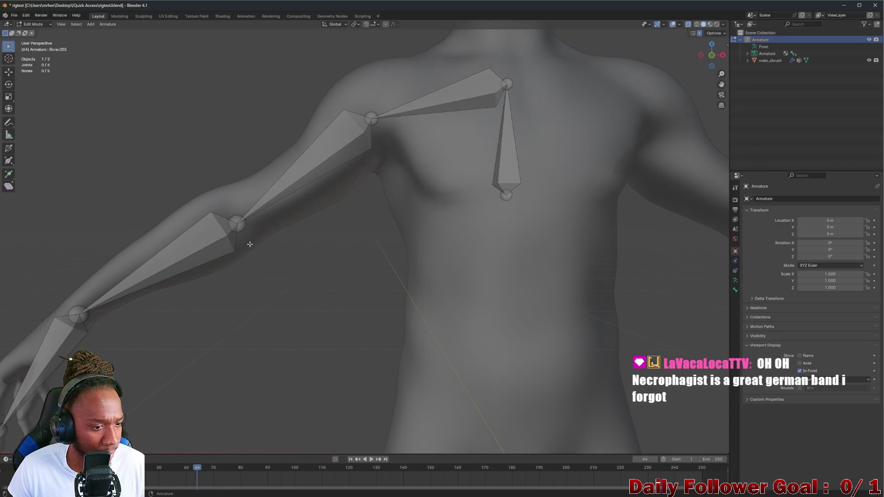
pyautogui.scroll(-1, 276, 249)
pyautogui.scroll(-1, 415, 225)
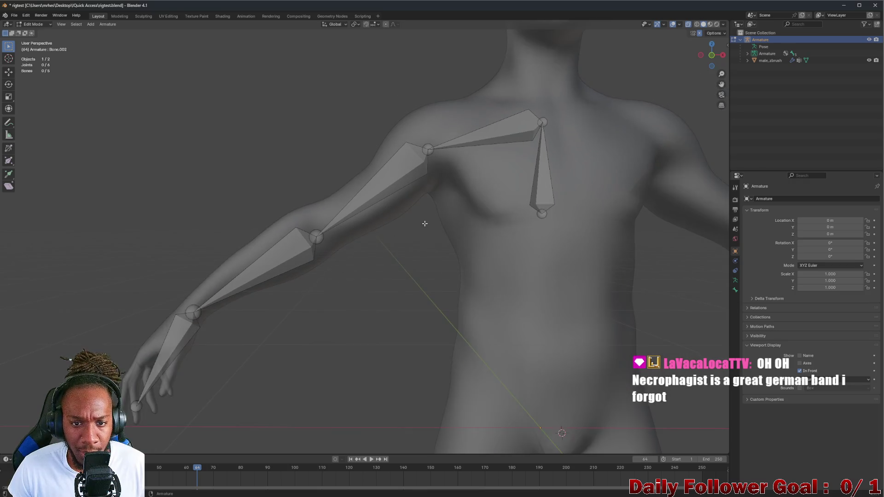
pyautogui.scroll(-1, 455, 214)
pyautogui.scroll(-1, 470, 215)
pyautogui.scroll(1, 471, 217)
pyautogui.scroll(2, 470, 193)
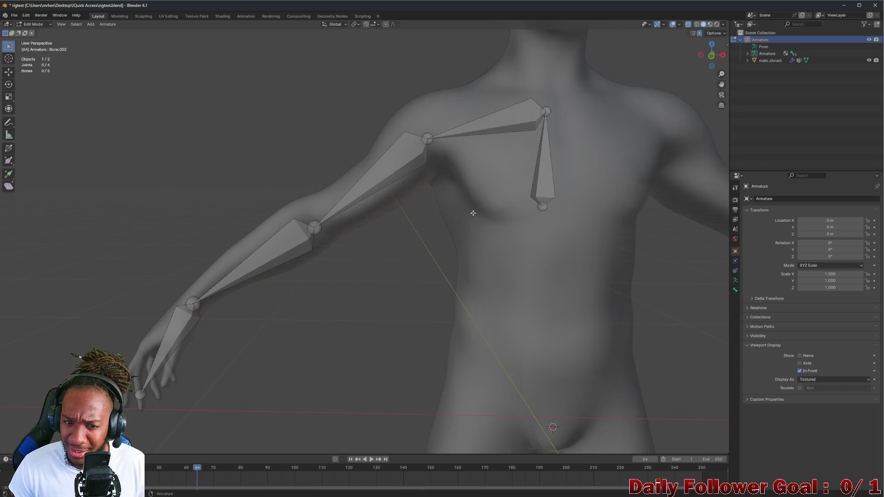
pyautogui.scroll(1, 467, 160)
pyautogui.scroll(-3, 468, 163)
pyautogui.scroll(3, 466, 168)
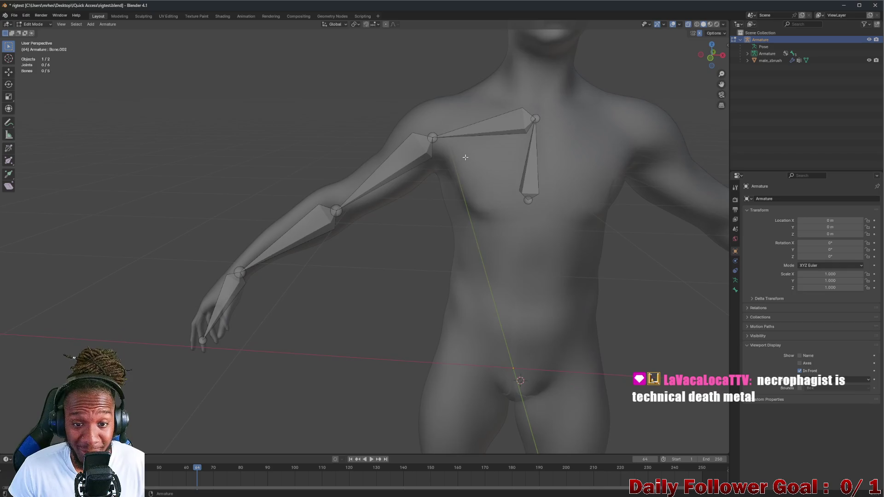
pyautogui.scroll(2, 472, 161)
pyautogui.click(512, 115)
pyautogui.scroll(-4, 483, 138)
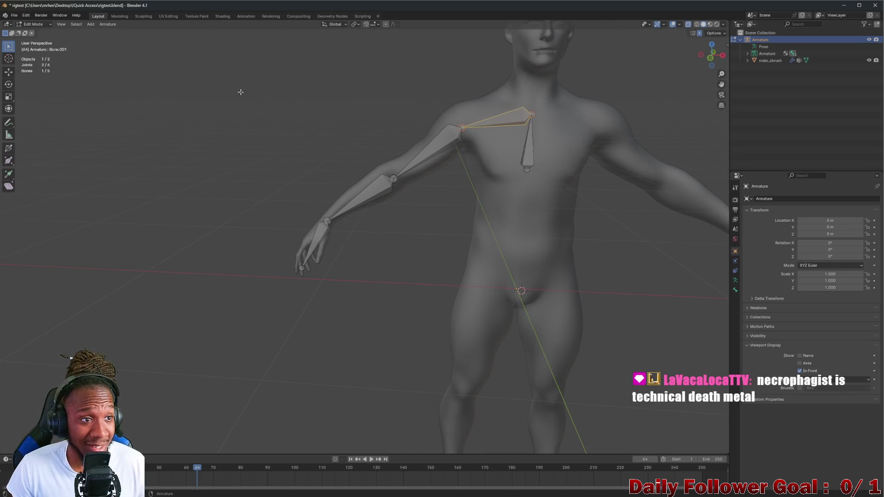
# Leave Edit Mode and explore the Apply and Link/Transfer Data menus with the body selected
pyautogui.click(29, 24)
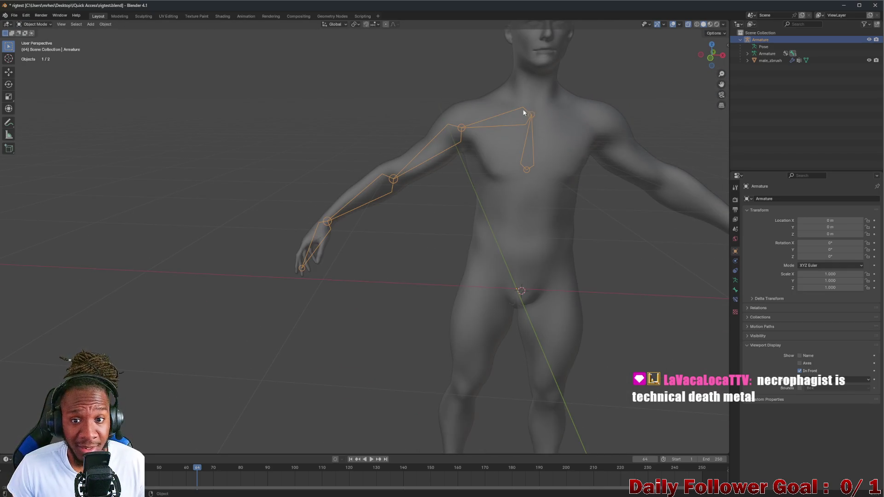
pyautogui.click(514, 124)
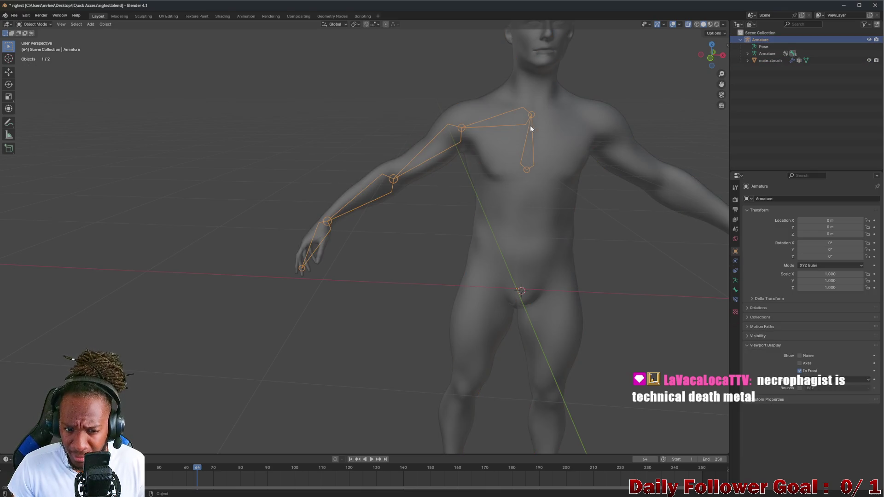
pyautogui.keyDown('shift'); pyautogui.click(494, 104); pyautogui.keyUp('shift')
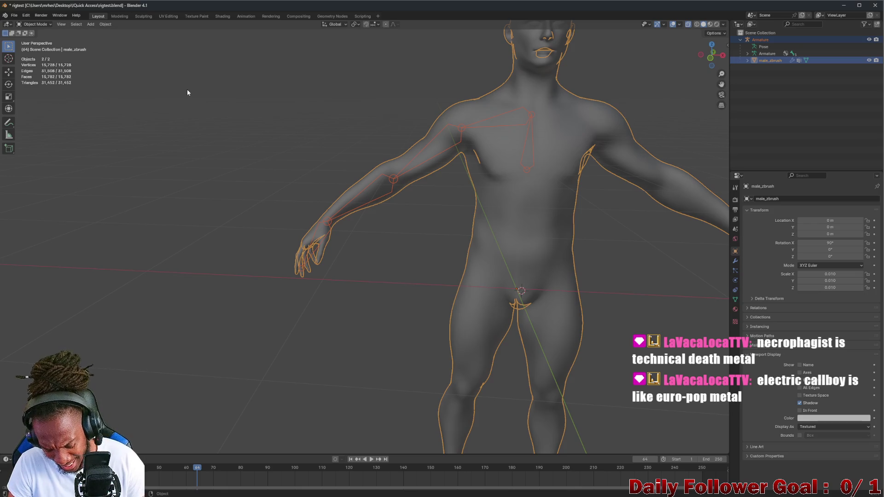
pyautogui.hotkey('ctrl', 'a')
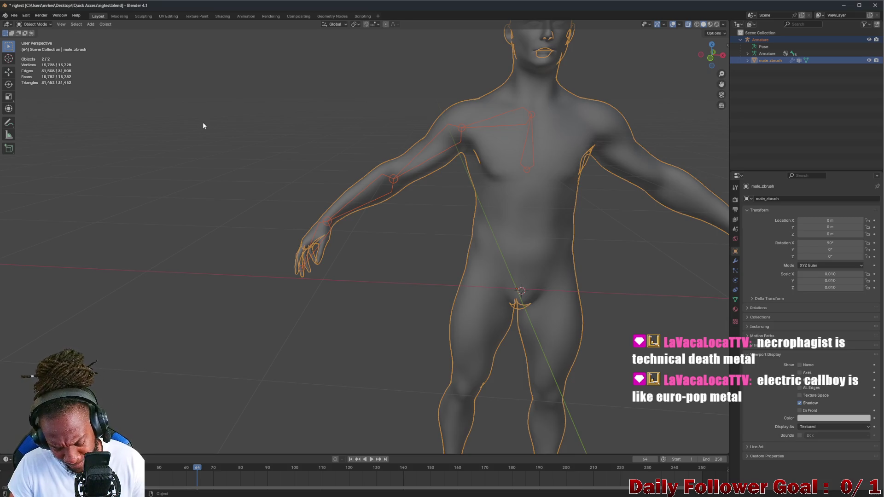
pyautogui.hotkey('ctrl', 'l')
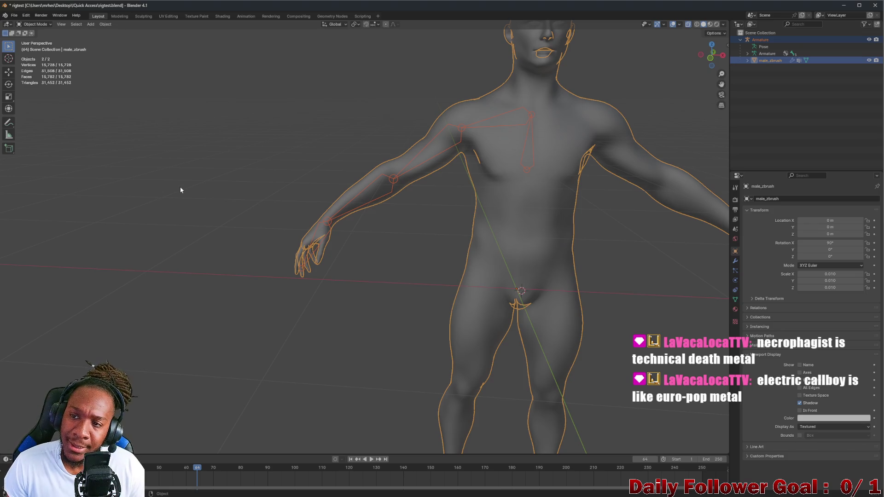
pyautogui.click(212, 186)
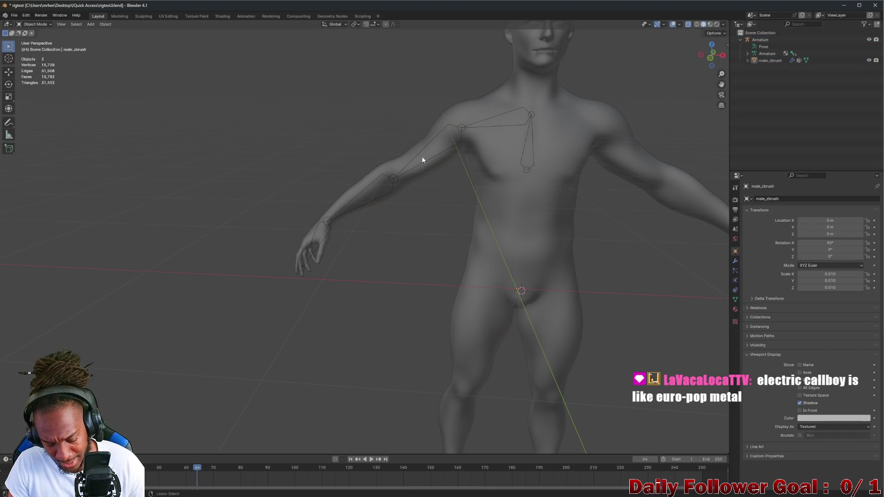
# Select both the body and the armature and bring up Set Parent To
pyautogui.press('a')
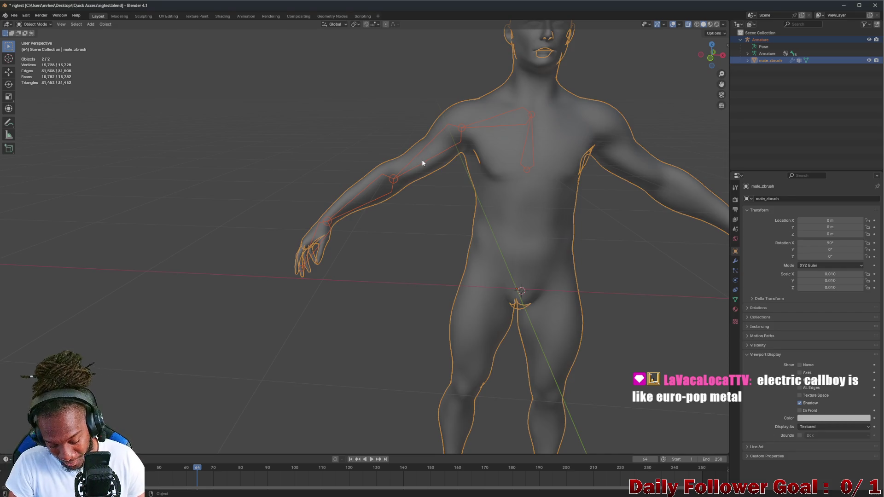
pyautogui.hotkey('ctrl', 'p')
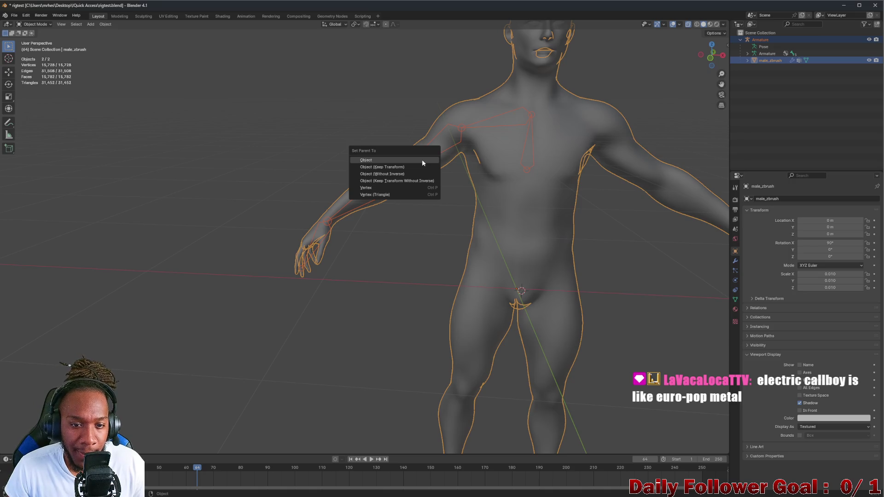
# Dismiss the Set Parent To popup without parenting anything
pyautogui.click(422, 159)
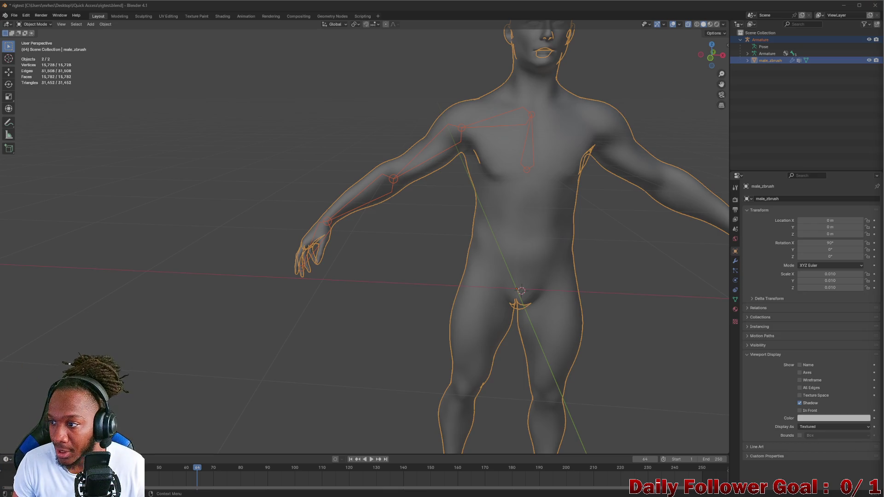
# Clear the selection and pick the male_zbrush body mesh
pyautogui.hotkey('alt', 'a')
pyautogui.click(497, 95)
pyautogui.keyDown('shift'); pyautogui.click(498, 121); pyautogui.keyUp('shift')
pyautogui.click(514, 105)
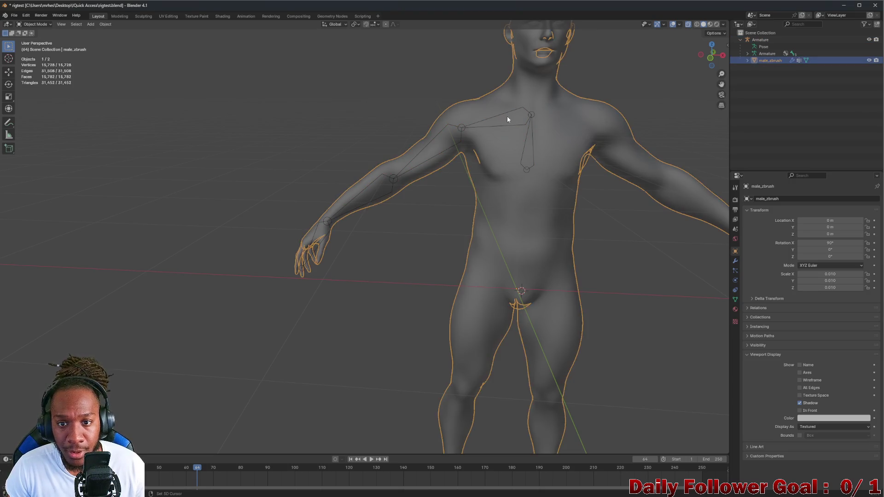
pyautogui.click(510, 117)
pyautogui.moveTo(516, 124)
pyautogui.mouseDown(button='middle')
pyautogui.moveTo(493, 132)
pyautogui.moveTo(507, 99)
pyautogui.moveTo(486, 107)
pyautogui.mouseUp(button='middle')
pyautogui.click(485, 141)
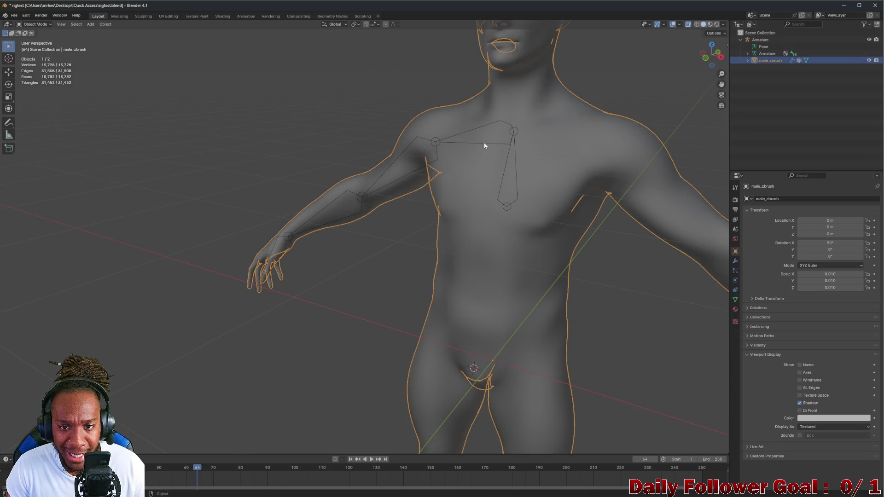
pyautogui.scroll(2, 445, 137)
pyautogui.scroll(2, 457, 122)
pyautogui.scroll(2, 452, 119)
# Add the armature as the active object and reopen the parenting options
pyautogui.click(431, 153)
pyautogui.scroll(-1, 230, 159)
pyautogui.scroll(-2, 230, 160)
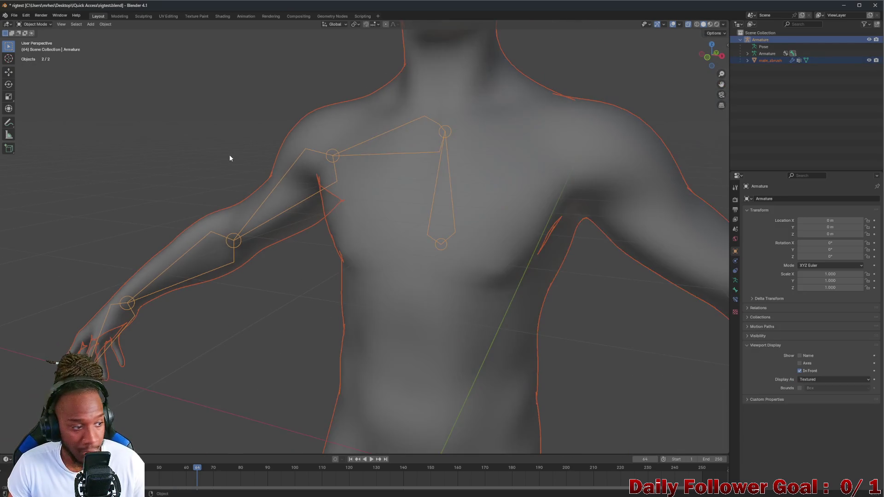
pyautogui.rightClick(229, 153)
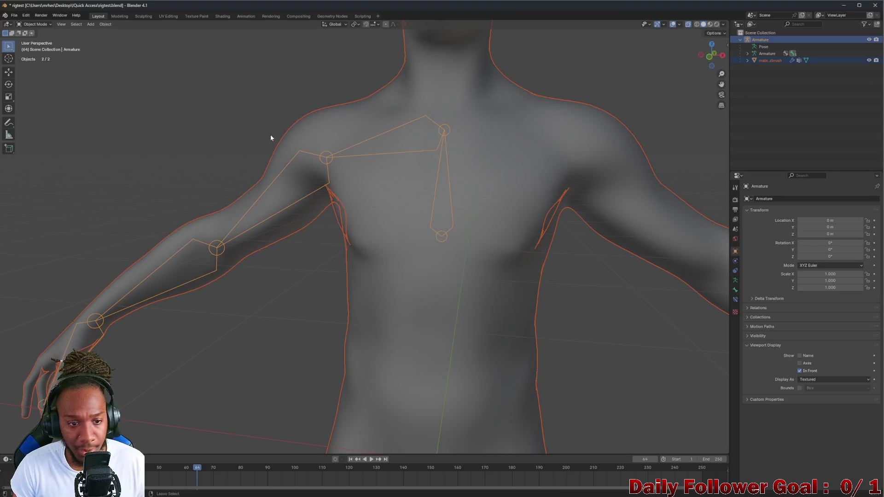
pyautogui.hotkey('ctrl', 'p')
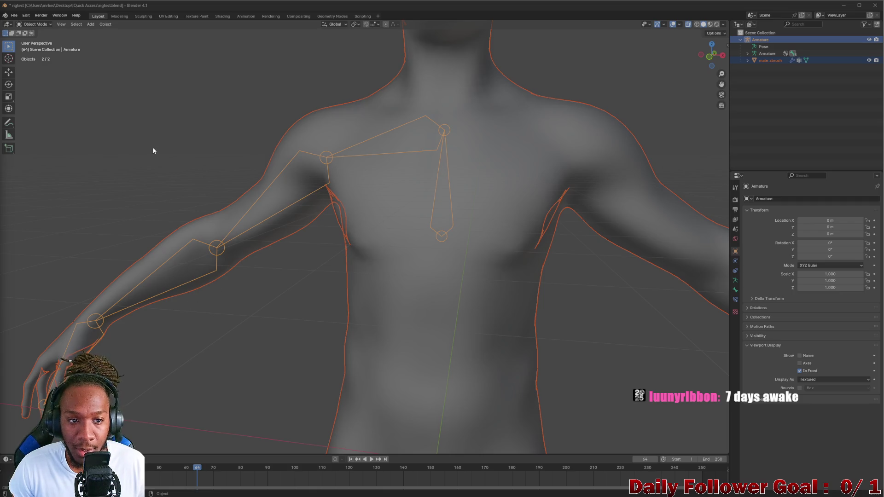
# Parent the body to the armature with Armature Deform > With Automatic Weights, then select the mesh
pyautogui.hotkey('ctrl', 'p')
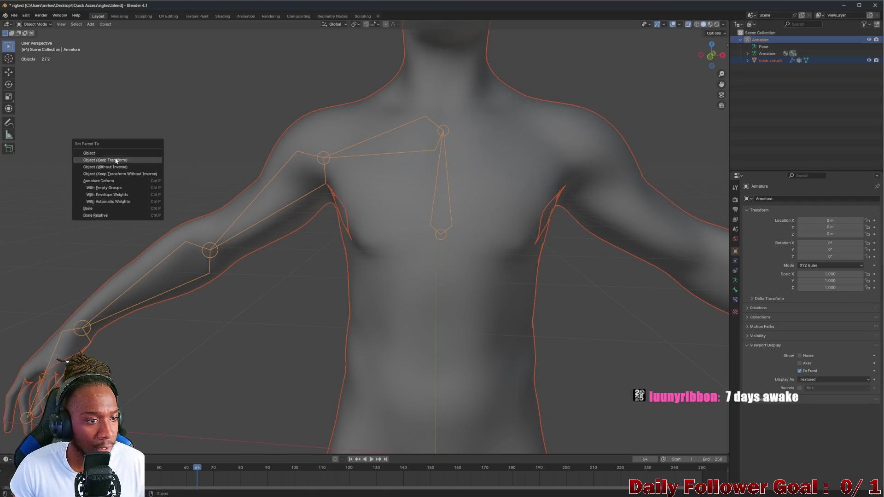
pyautogui.click(118, 201)
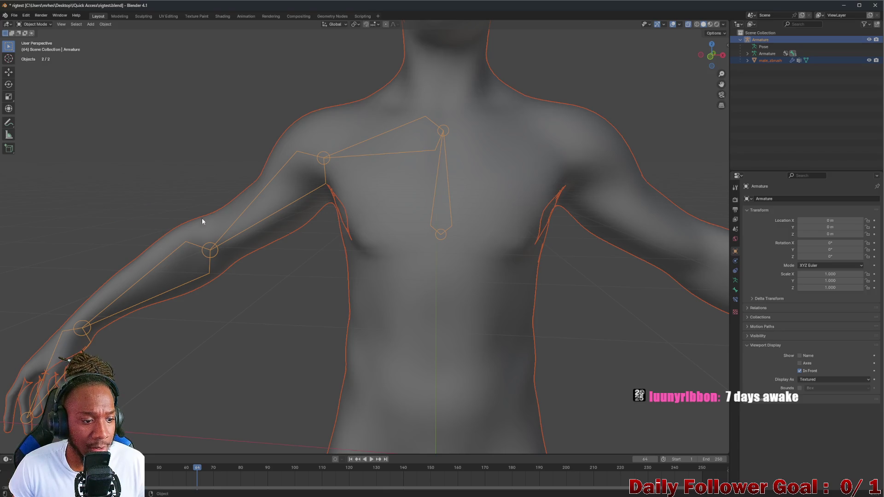
pyautogui.scroll(-2, 212, 221)
pyautogui.scroll(-2, 212, 221)
pyautogui.scroll(-1, 219, 238)
pyautogui.scroll(-1, 239, 248)
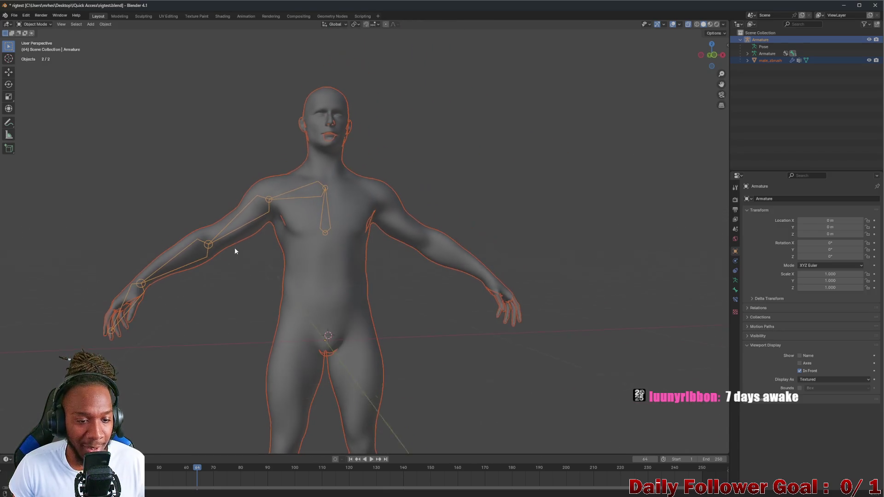
pyautogui.click(185, 255)
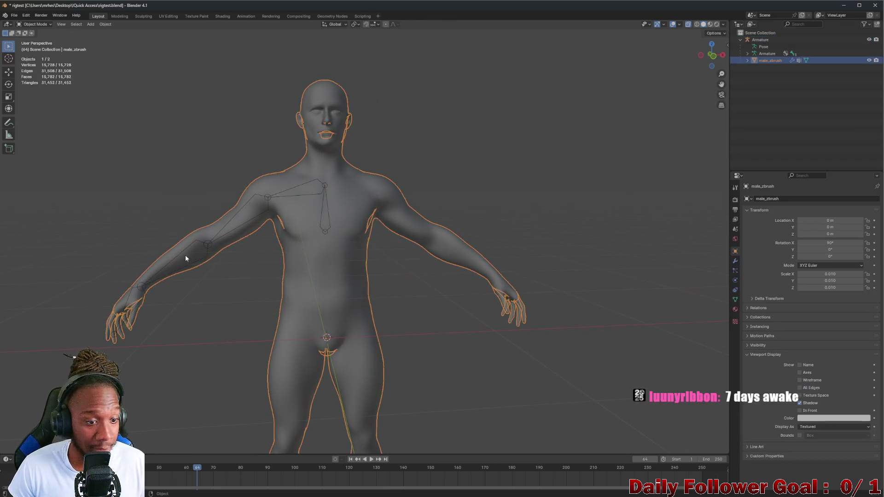
pyautogui.keyDown('shift'); pyautogui.click(295, 191); pyautogui.keyUp('shift')
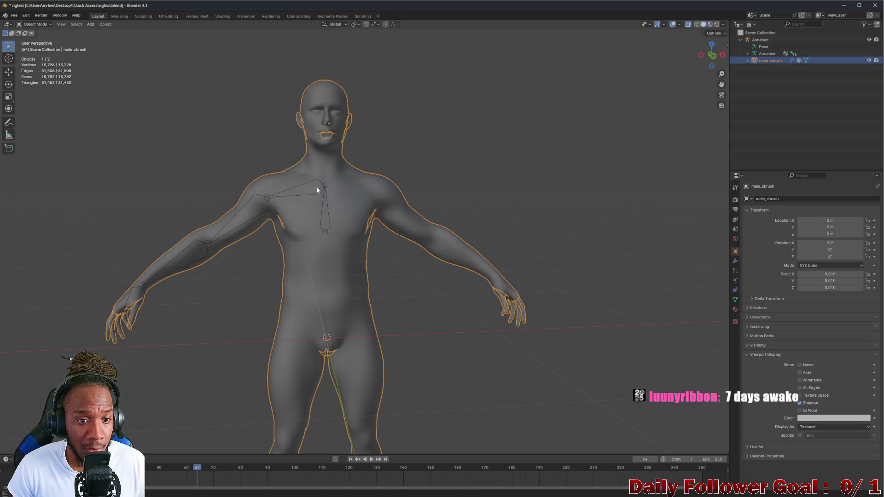
pyautogui.keyDown('shift'); pyautogui.click(238, 214); pyautogui.keyUp('shift')
pyautogui.click(270, 182)
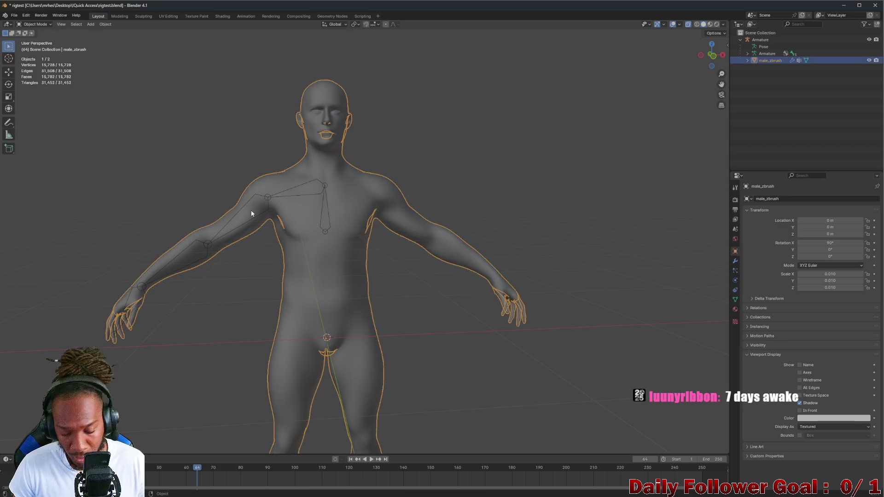
# Add the armature to the body selection and briefly toggle its interaction mode back to Object Mode
pyautogui.keyDown('shift'); pyautogui.click(266, 199); pyautogui.keyUp('shift')
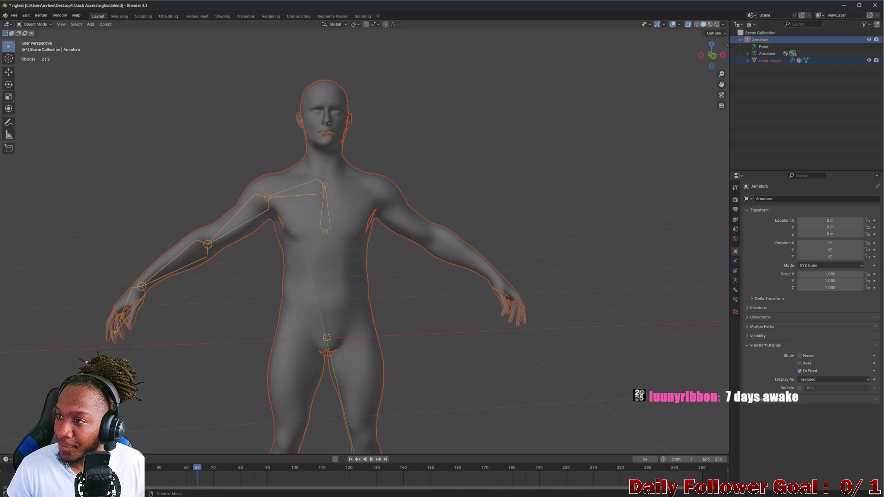
pyautogui.scroll(1, 300, 201)
pyautogui.scroll(1, 273, 212)
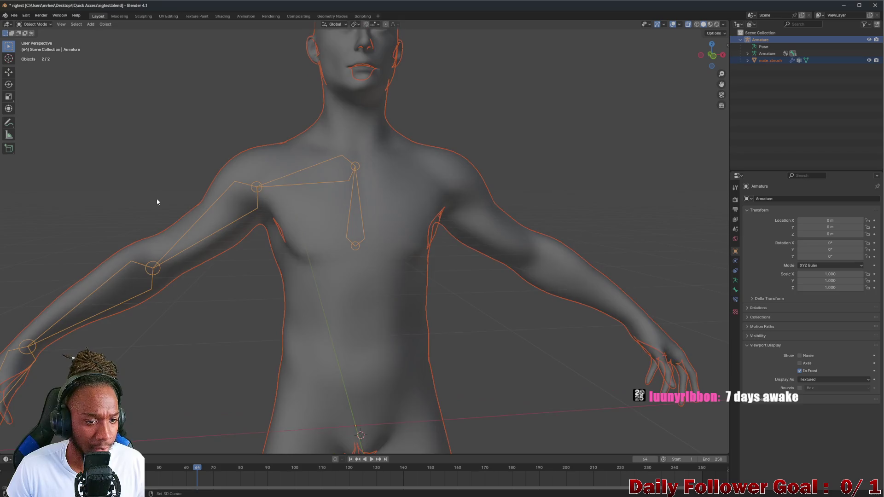
pyautogui.scroll(2, 157, 199)
pyautogui.scroll(-2, 356, 126)
pyautogui.scroll(2, 349, 137)
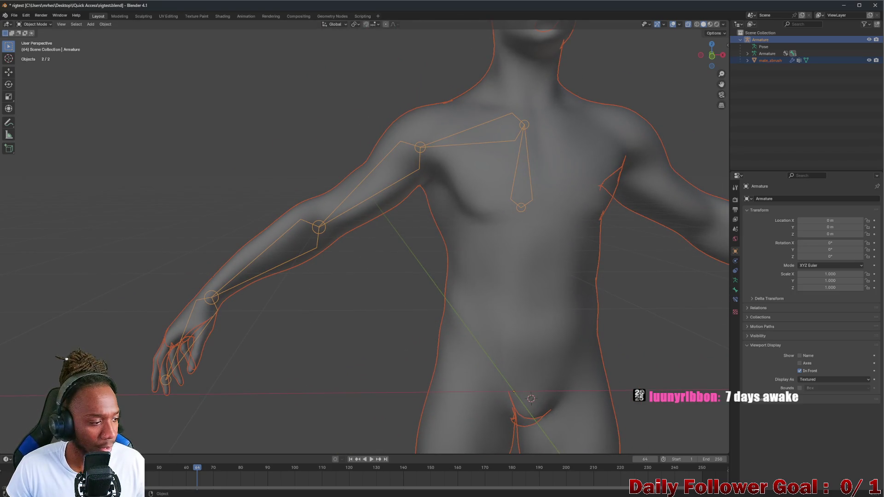
pyautogui.scroll(-2, 159, 256)
pyautogui.scroll(2, 158, 256)
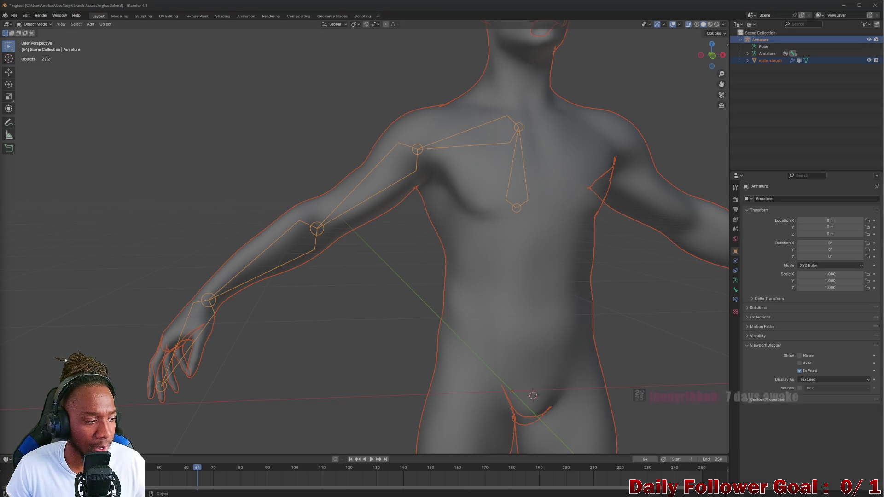
pyautogui.scroll(-1, 295, 221)
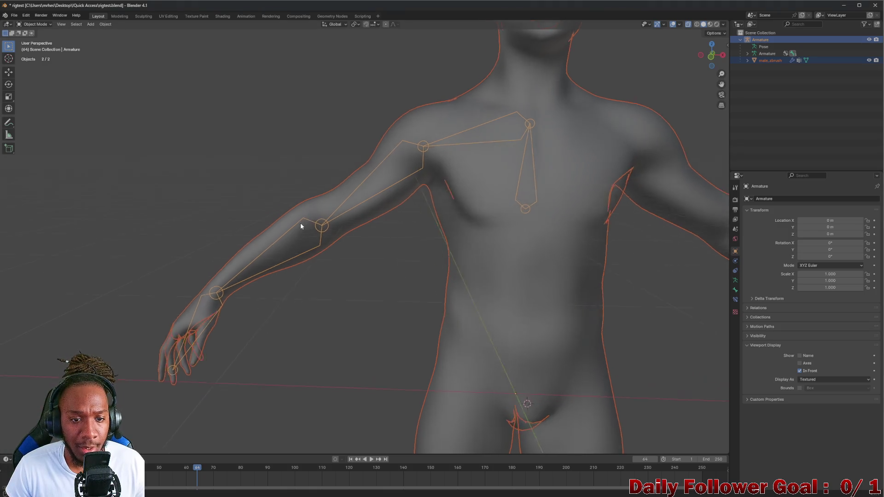
pyautogui.scroll(-2, 300, 222)
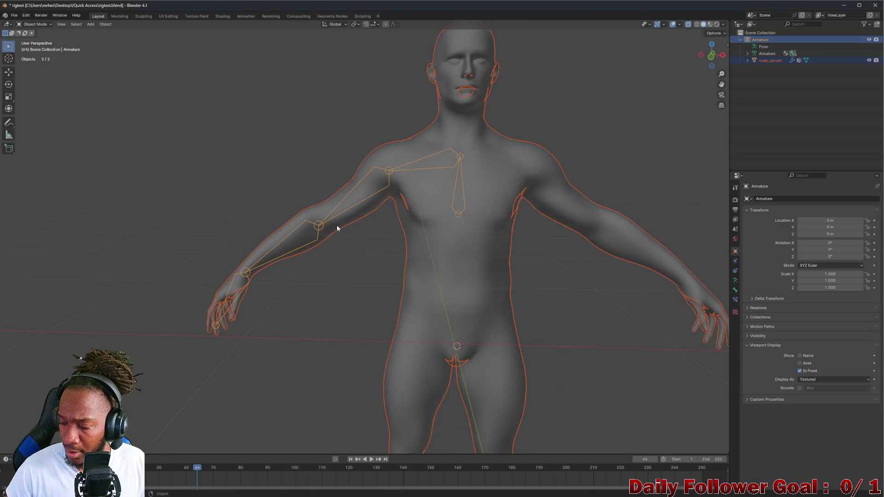
pyautogui.moveTo(313, 220)
pyautogui.mouseDown(button='middle')
pyautogui.moveTo(324, 243)
pyautogui.moveTo(349, 174)
pyautogui.mouseUp(button='middle')
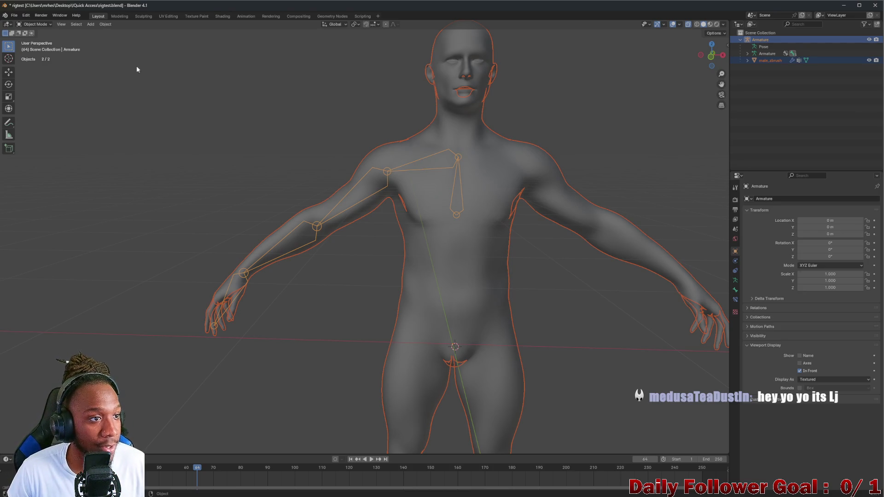
pyautogui.click(31, 24)
pyautogui.click(38, 48)
pyautogui.click(31, 24)
# Reselect the body with the armature, body active, and enter Weight Paint to show automatic weights
pyautogui.click(439, 165)
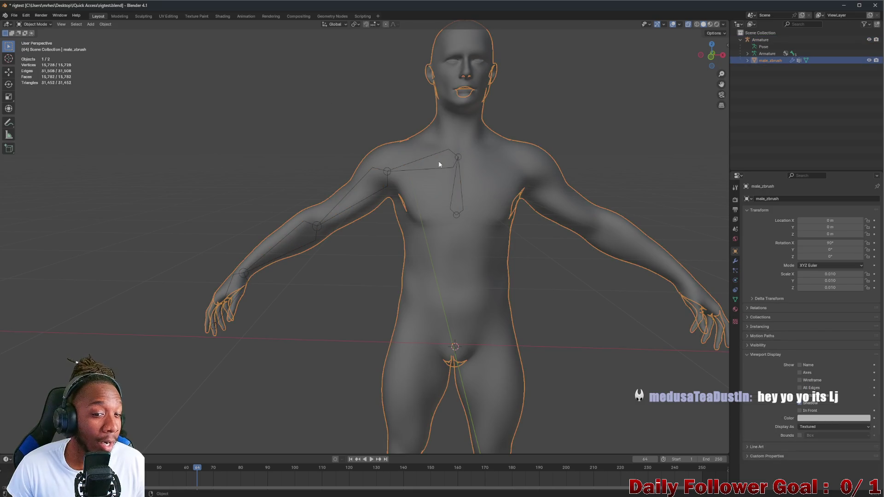
pyautogui.click(392, 172)
pyautogui.keyDown('shift'); pyautogui.click(461, 142); pyautogui.keyUp('shift')
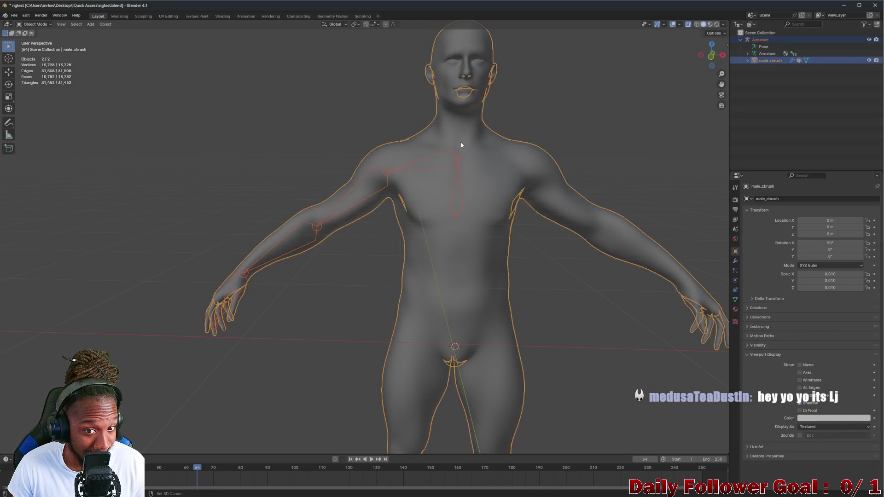
pyautogui.click(34, 24)
pyautogui.click(38, 63)
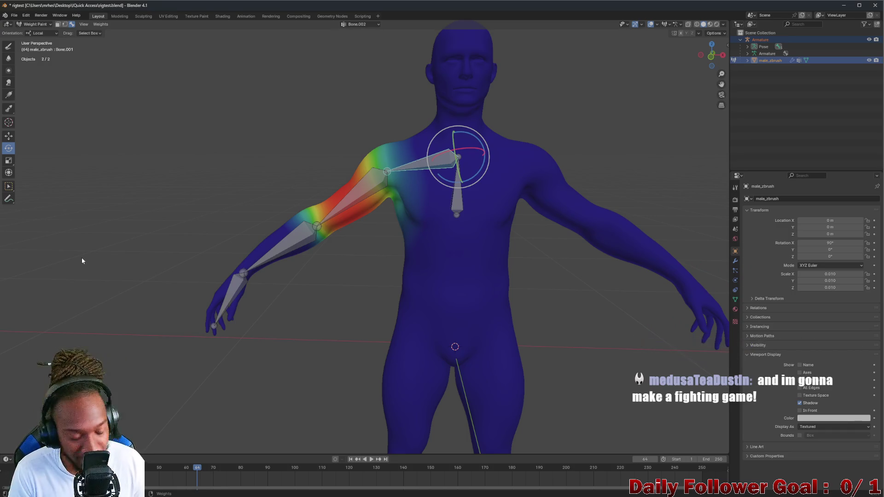
pyautogui.scroll(2, 436, 198)
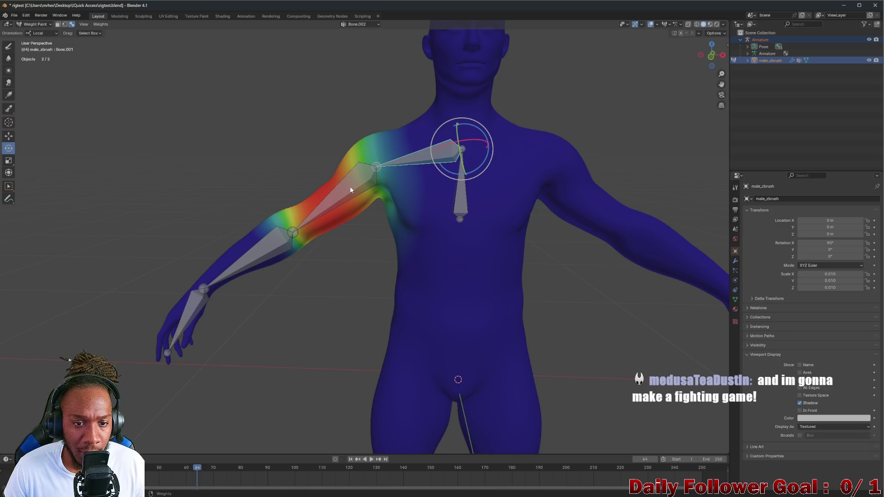
# Cycle through the upper-arm, forearm, clavicle, chest and hand (Bone.005) bones to display each one's weights
pyautogui.click(350, 189)
pyautogui.click(263, 254)
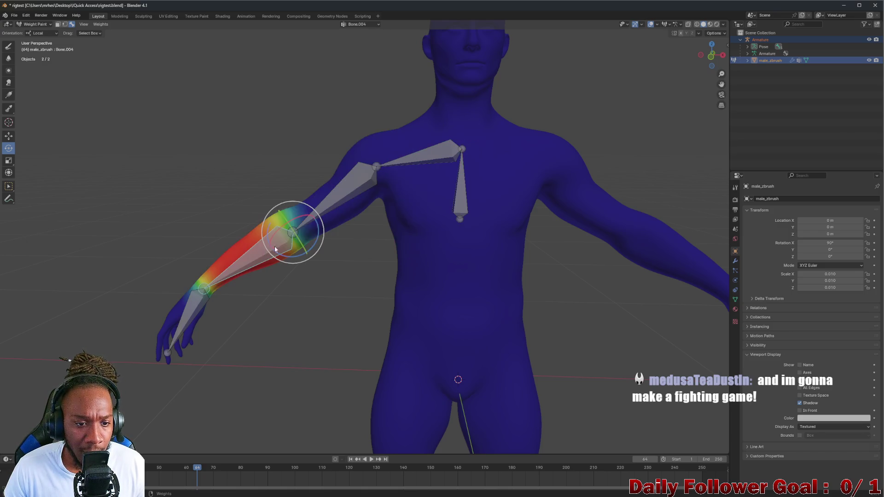
pyautogui.click(346, 193)
pyautogui.click(425, 160)
pyautogui.click(462, 193)
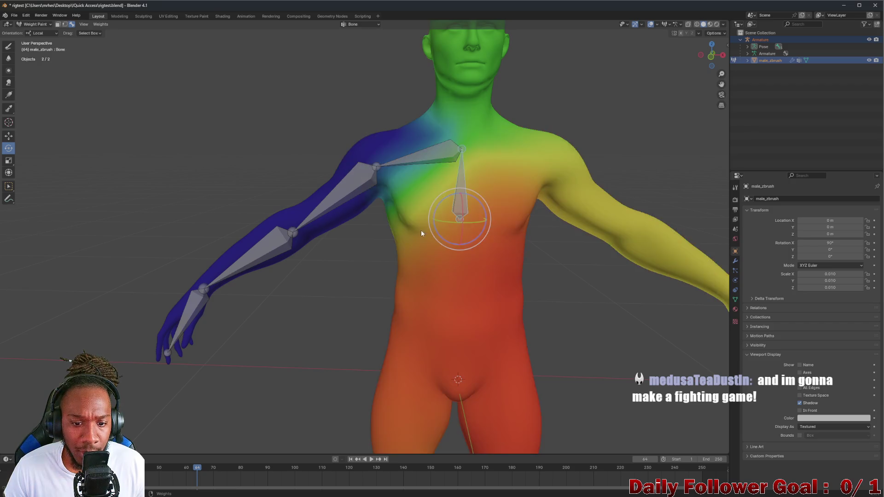
pyautogui.scroll(-2, 424, 278)
pyautogui.scroll(-3, 403, 298)
pyautogui.scroll(2, 402, 298)
pyautogui.scroll(1, 359, 291)
pyautogui.click(337, 291)
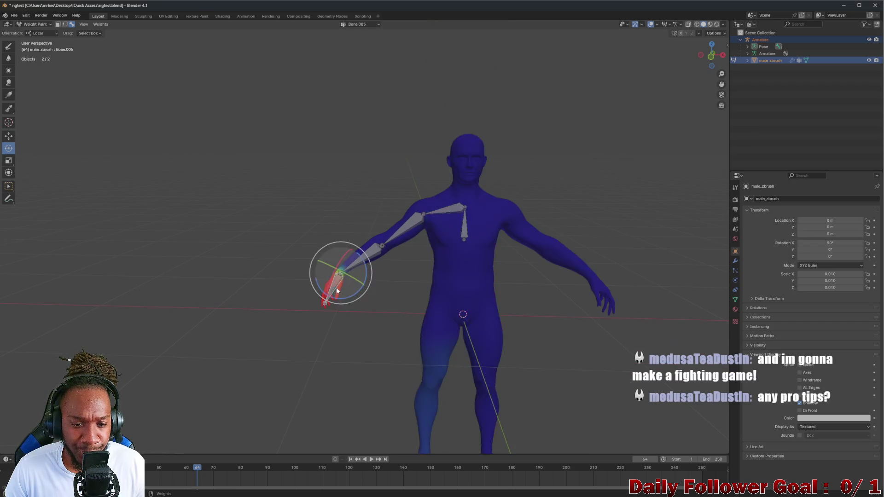
pyautogui.scroll(-2, 406, 316)
pyautogui.scroll(3, 412, 320)
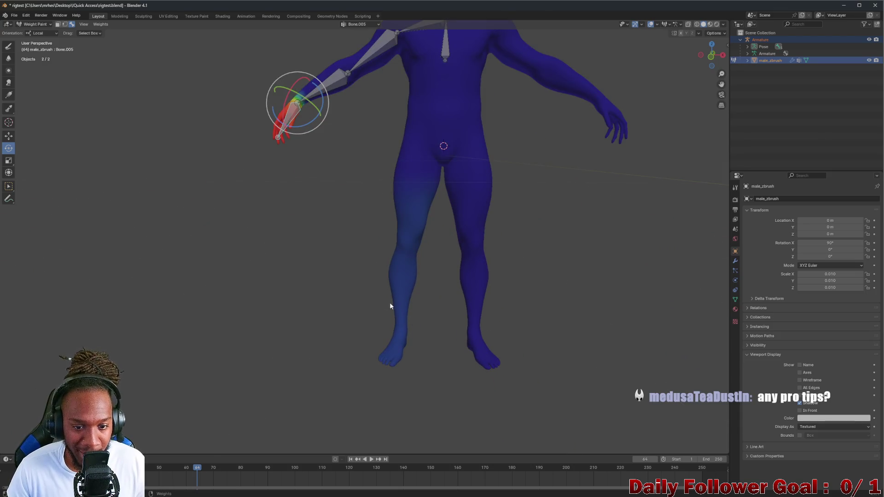
pyautogui.scroll(1, 367, 184)
pyautogui.scroll(1, 369, 161)
pyautogui.moveTo(369, 160)
pyautogui.mouseDown(button='middle')
pyautogui.moveTo(365, 172)
pyautogui.moveTo(375, 146)
pyautogui.mouseUp(button='middle')
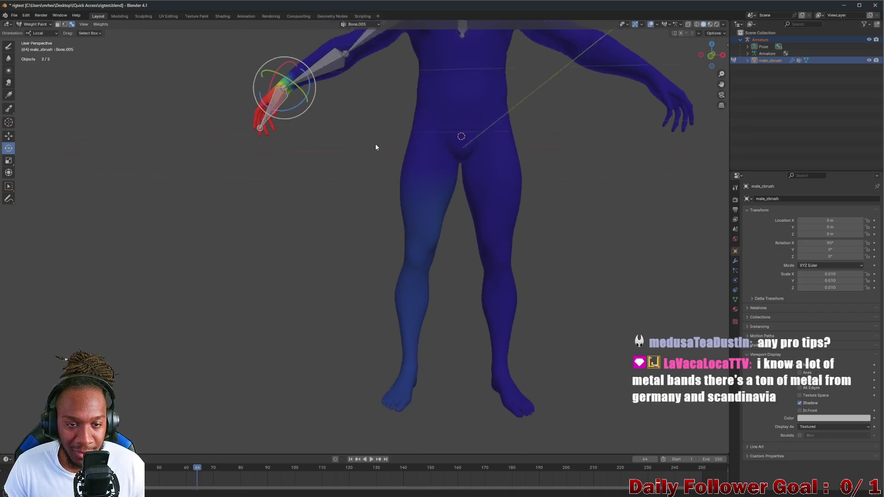
pyautogui.scroll(2, 330, 178)
# Review the arm bones' weights again, test-rotate the clavicle to raise the shoulder, then undo the pose
pyautogui.click(388, 122)
pyautogui.click(425, 104)
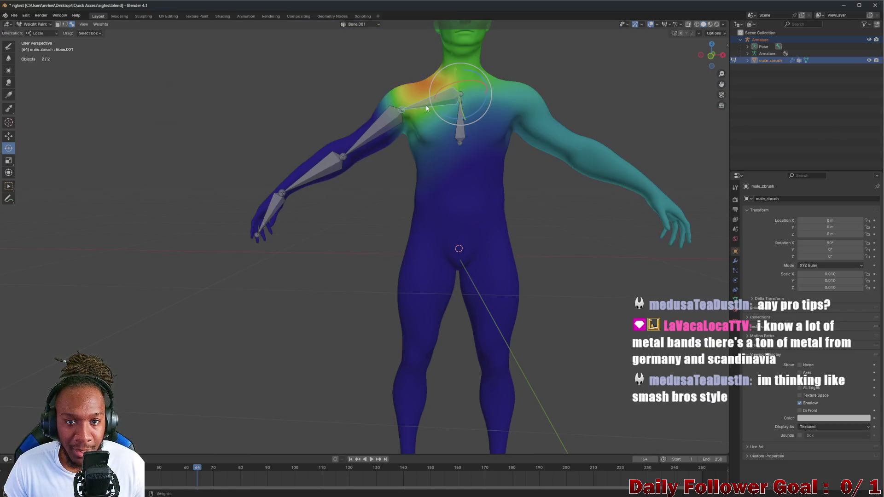
pyautogui.click(382, 122)
pyautogui.click(321, 167)
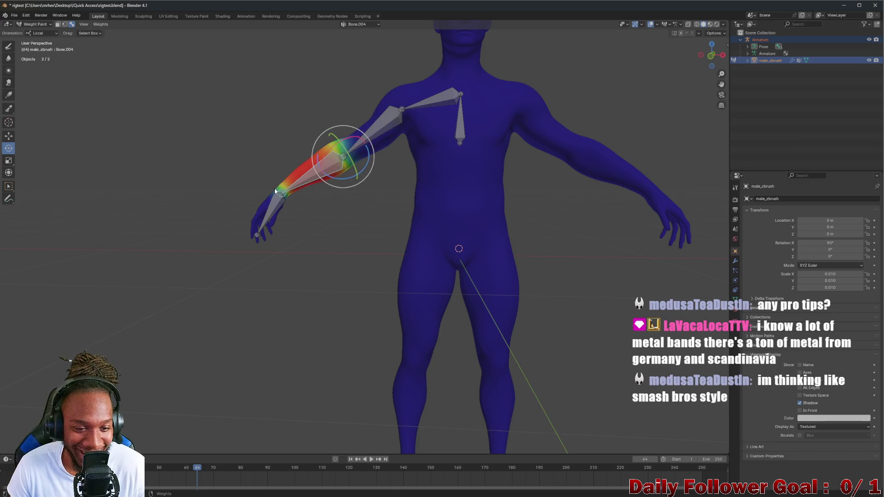
pyautogui.click(449, 93)
pyautogui.press('r')
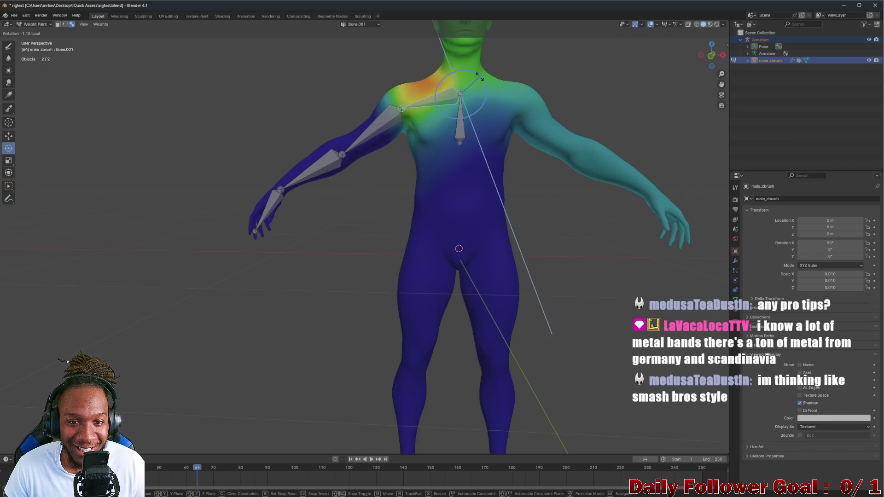
pyautogui.click(464, 100)
pyautogui.hotkey('ctrl', 'z')
# Rotate the upper-arm bone on its local axis to bend the arm, then show the hand bone's weights
pyautogui.click(401, 108)
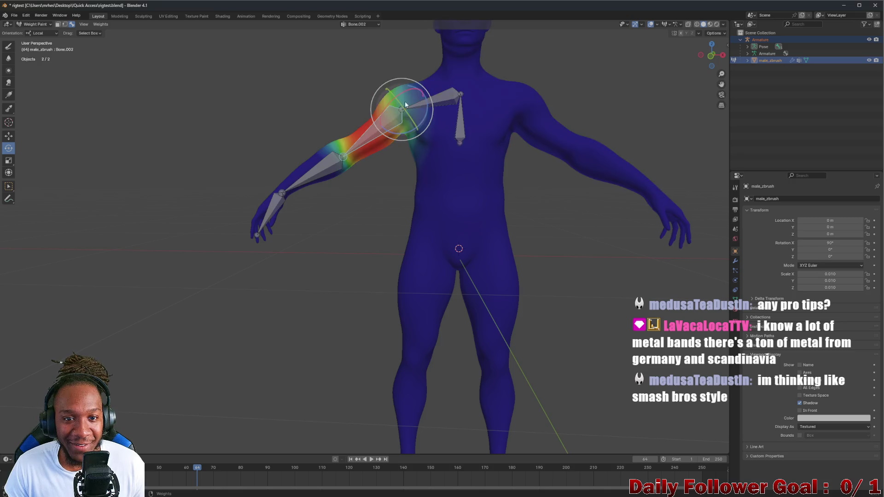
pyautogui.press('r')
pyautogui.press('r')
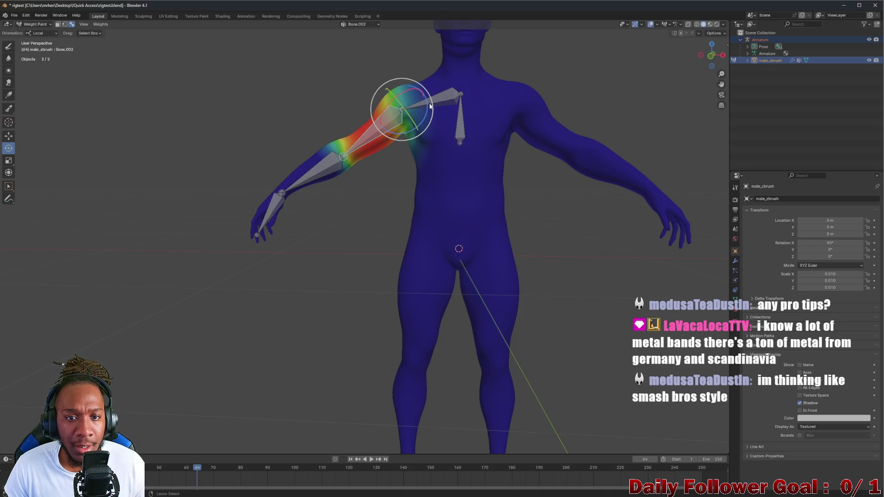
pyautogui.press('r')
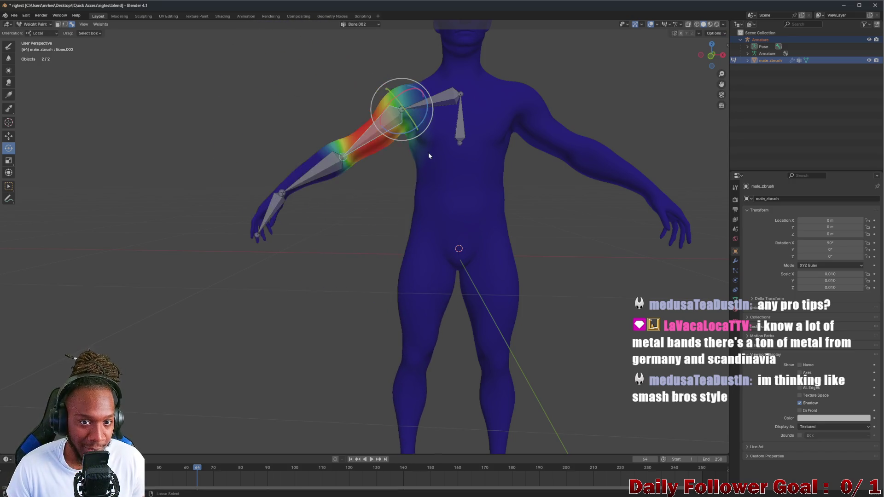
pyautogui.click(405, 192)
pyautogui.scroll(-3, 380, 216)
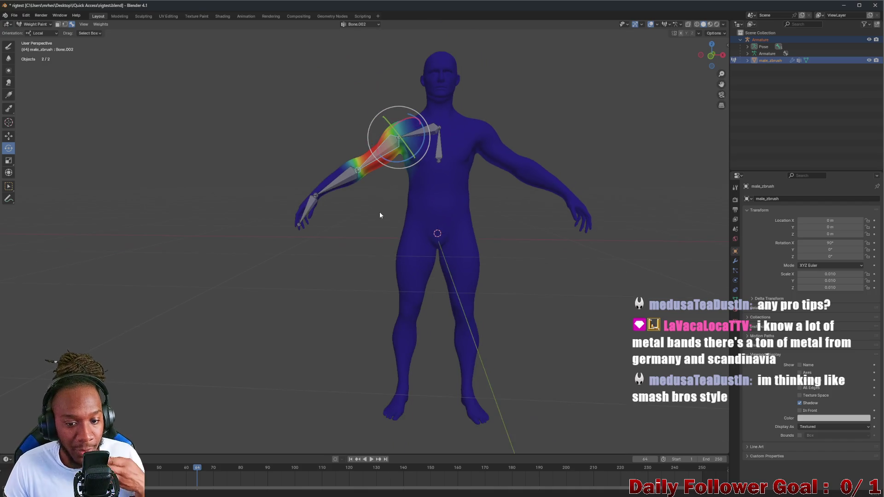
pyautogui.keyDown('ctrl'); pyautogui.click(315, 201); pyautogui.keyUp('ctrl')
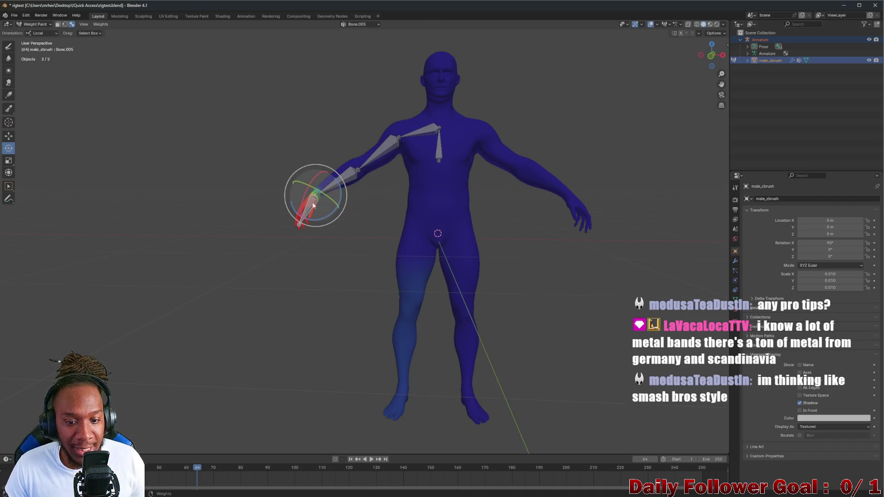
pyautogui.click(36, 24)
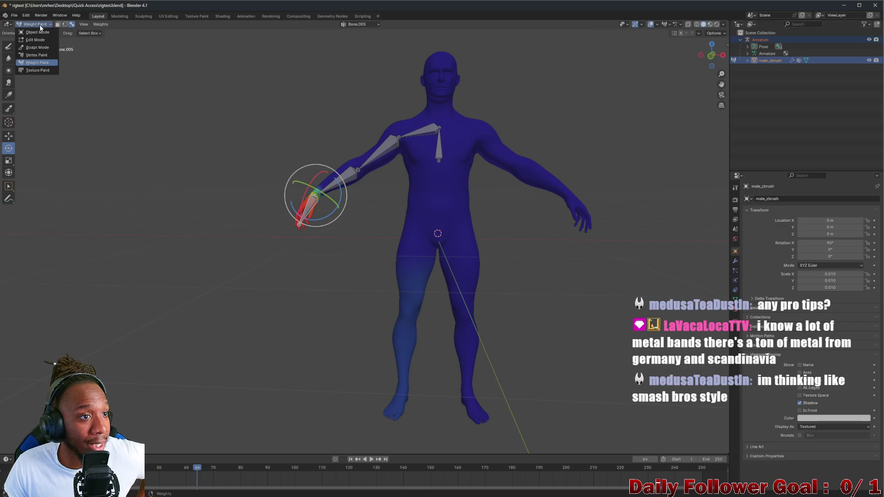
# With the Draw brush at weight 0, strength 1, paint the leg's stray hand-bone weights back to zero
pyautogui.click(42, 63)
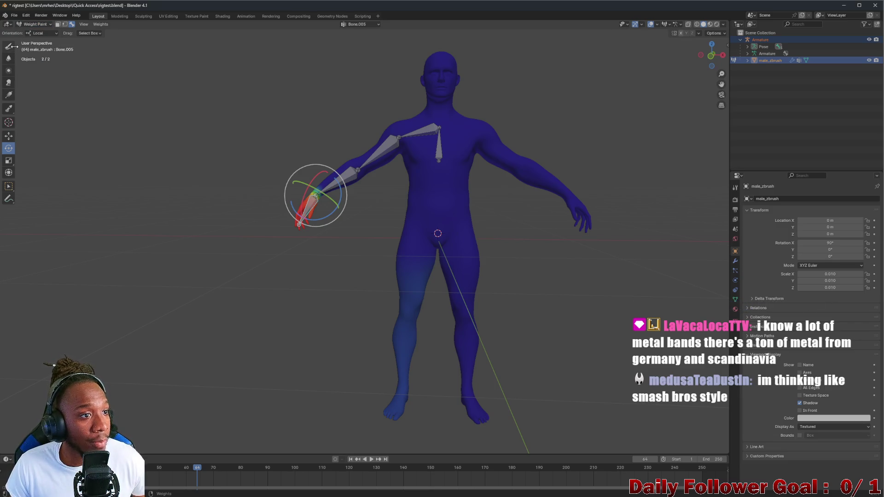
pyautogui.click(9, 46)
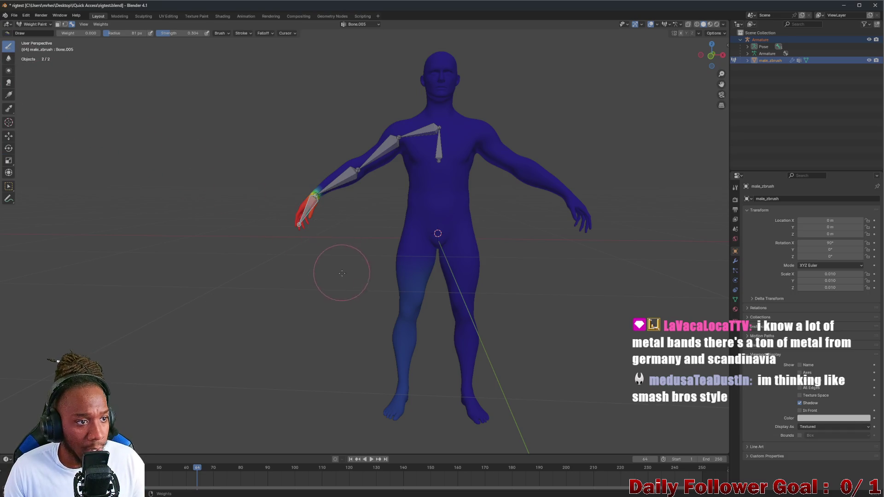
pyautogui.moveTo(398, 361); pyautogui.dragTo(246, 356, button='middle')
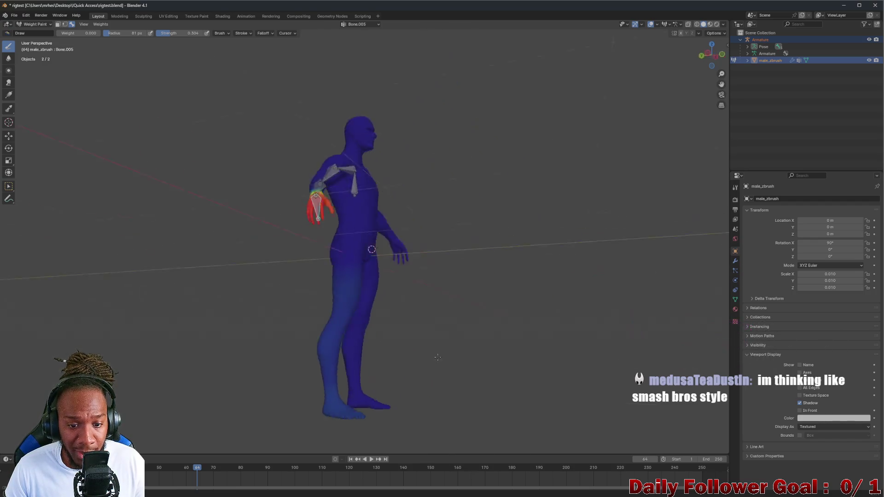
pyautogui.moveTo(319, 356); pyautogui.dragTo(217, 361, button='middle')
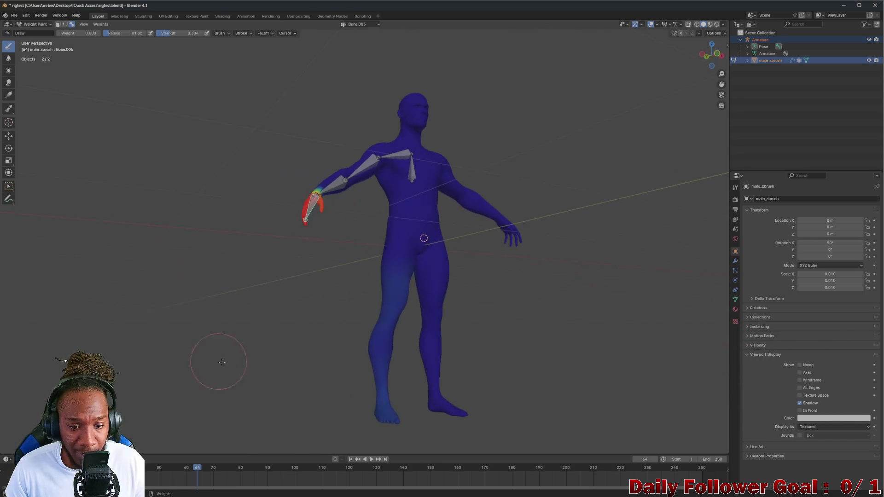
pyautogui.moveTo(352, 355); pyautogui.dragTo(155, 104, button='middle')
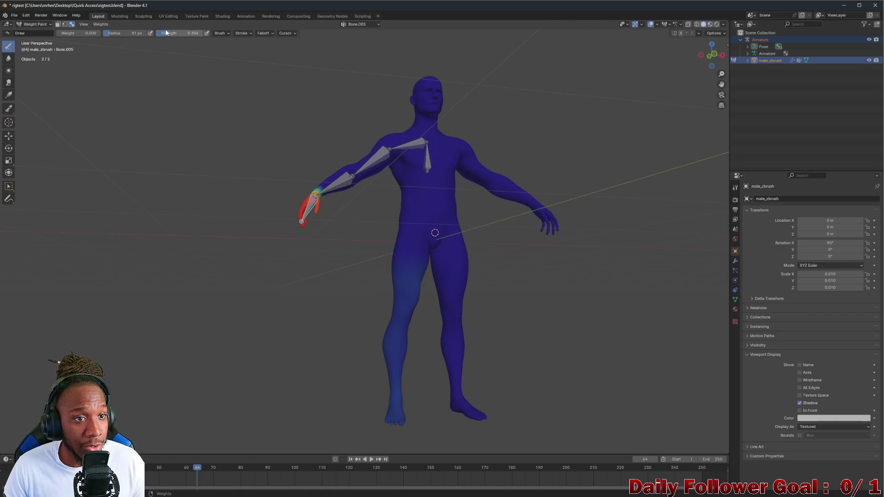
pyautogui.moveTo(178, 162); pyautogui.dragTo(233, 95, button='middle')
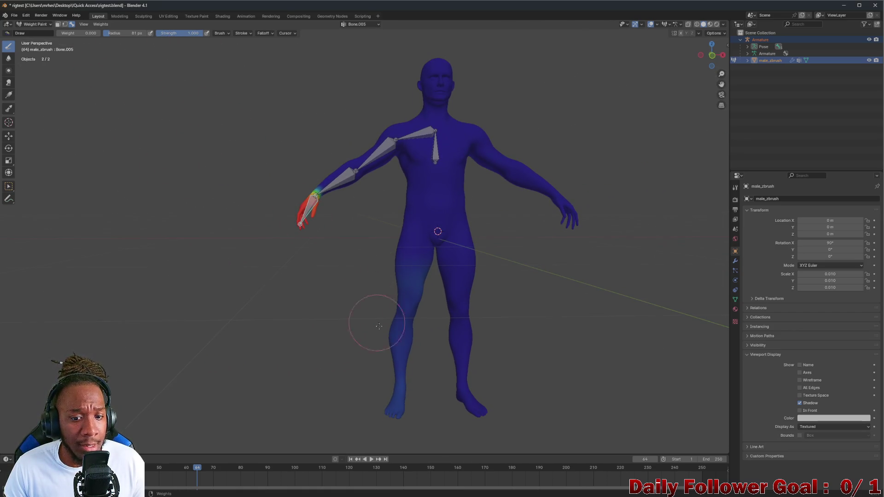
pyautogui.moveTo(409, 335); pyautogui.dragTo(306, 315, button='middle')
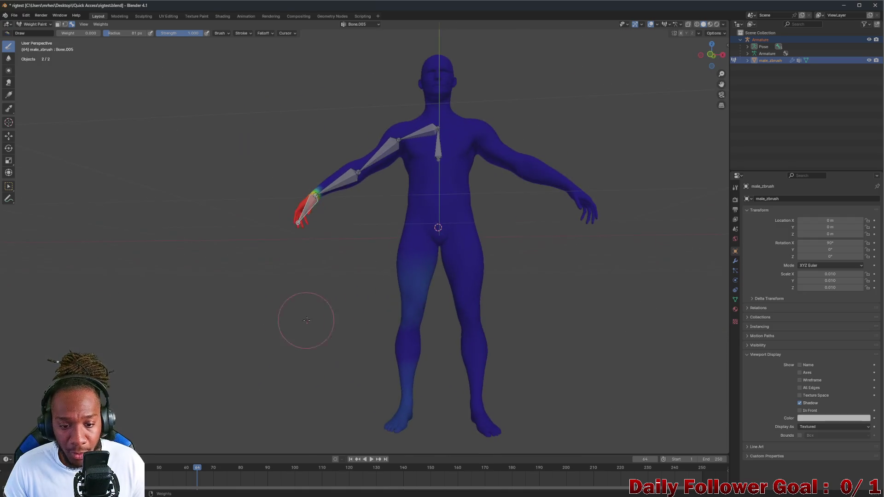
pyautogui.moveTo(405, 336); pyautogui.dragTo(387, 428)
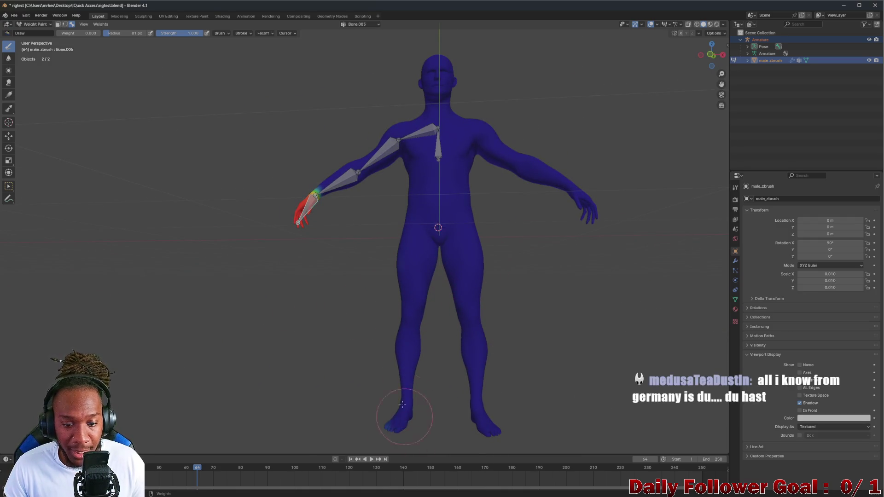
pyautogui.moveTo(386, 426); pyautogui.dragTo(366, 376, button='middle')
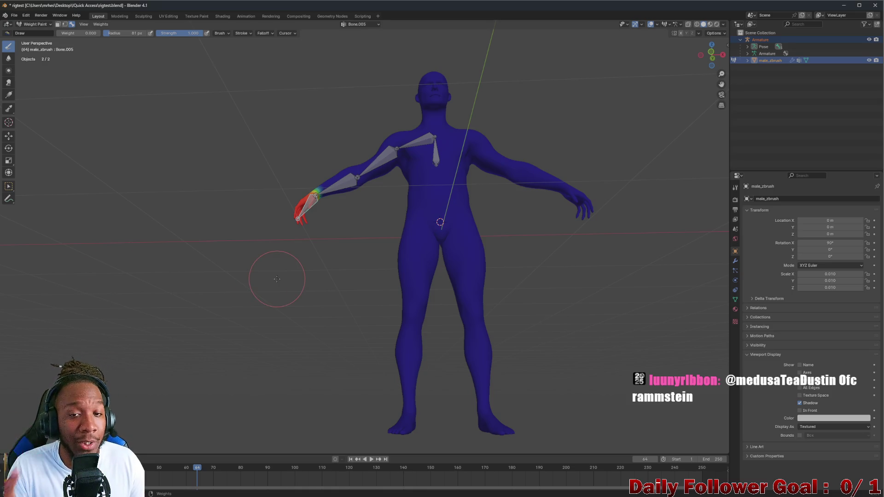
pyautogui.moveTo(442, 226); pyautogui.dragTo(430, 222, button='middle')
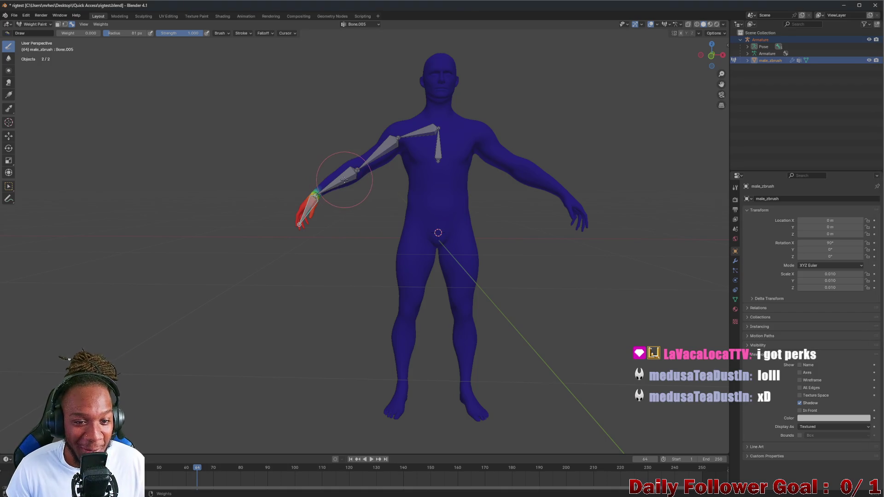
pyautogui.press('ctrl')
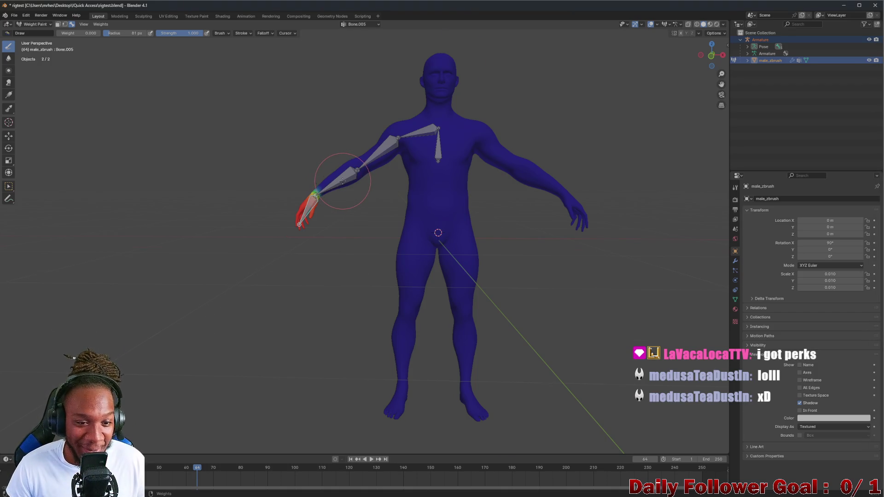
pyautogui.scroll(3, 343, 180)
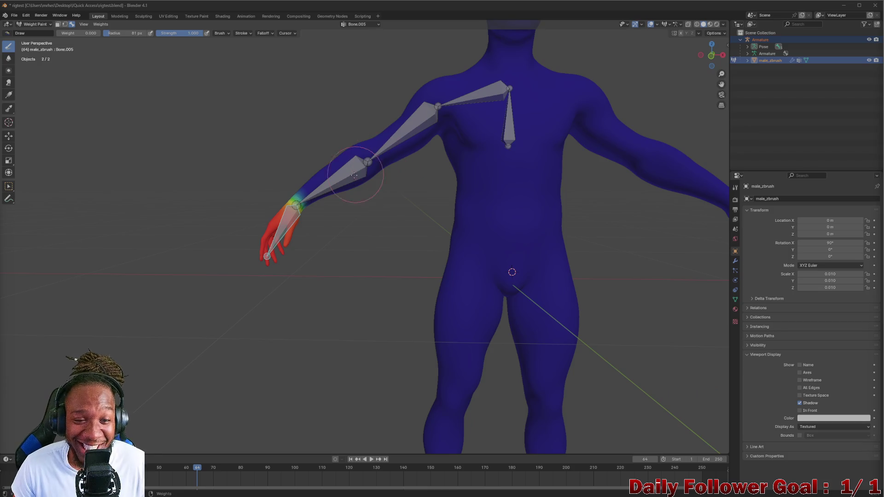
pyautogui.scroll(1, 350, 180)
pyautogui.scroll(1, 350, 180)
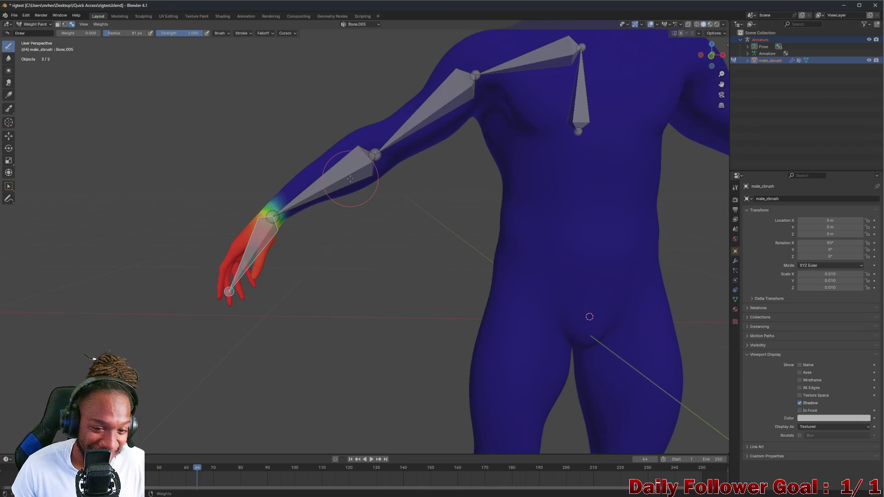
# Display the forearm, clavicle and upper-arm weights in turn, ending on the upper arm with the Rotate tool
pyautogui.keyDown('ctrl'); pyautogui.click(346, 166); pyautogui.keyUp('ctrl')
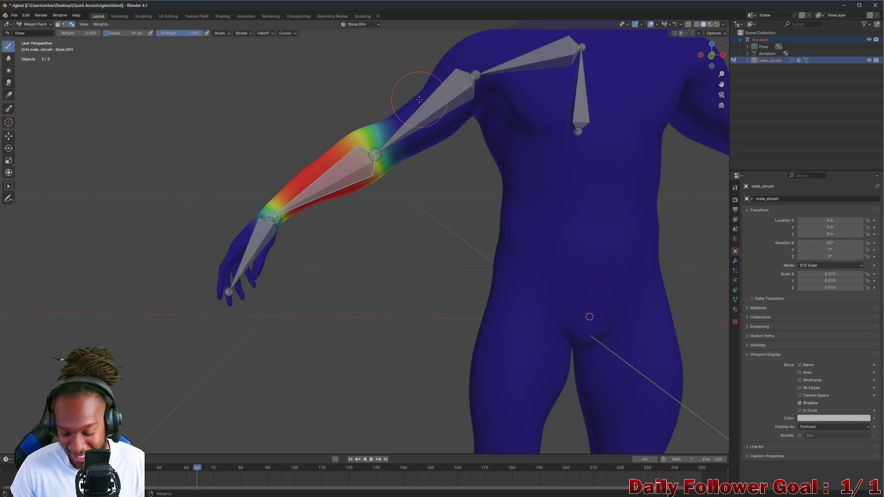
pyautogui.keyDown('shift'); pyautogui.moveTo(435, 114); pyautogui.dragTo(388, 183, button='middle'); pyautogui.keyUp('shift')
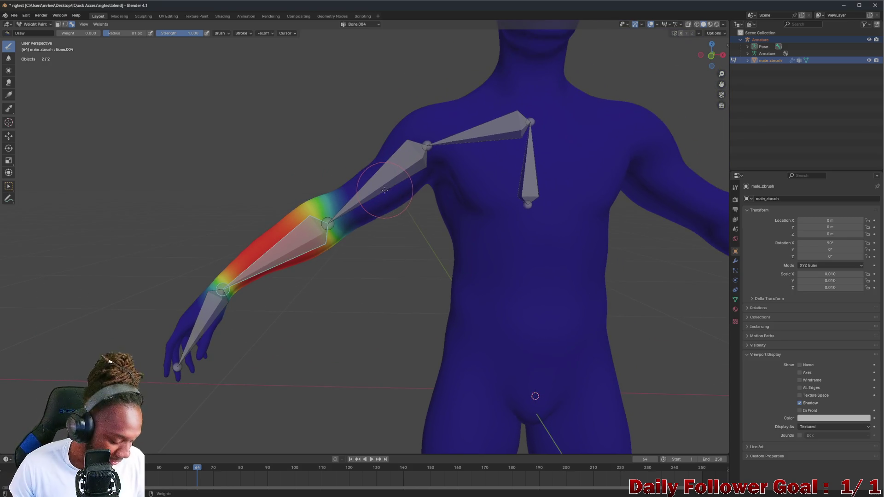
pyautogui.keyDown('ctrl'); pyautogui.click(384, 186); pyautogui.keyUp('ctrl')
pyautogui.keyDown('ctrl'); pyautogui.click(476, 139); pyautogui.keyUp('ctrl')
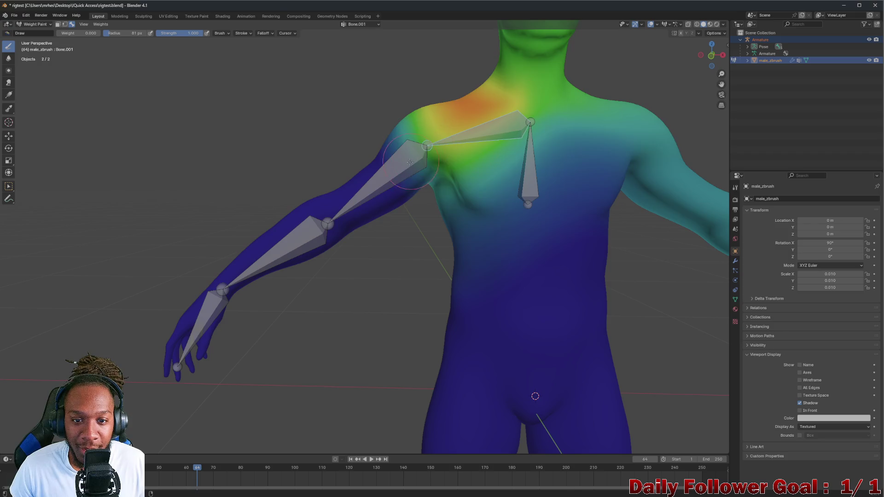
pyautogui.keyDown('ctrl'); pyautogui.click(411, 162); pyautogui.keyUp('ctrl')
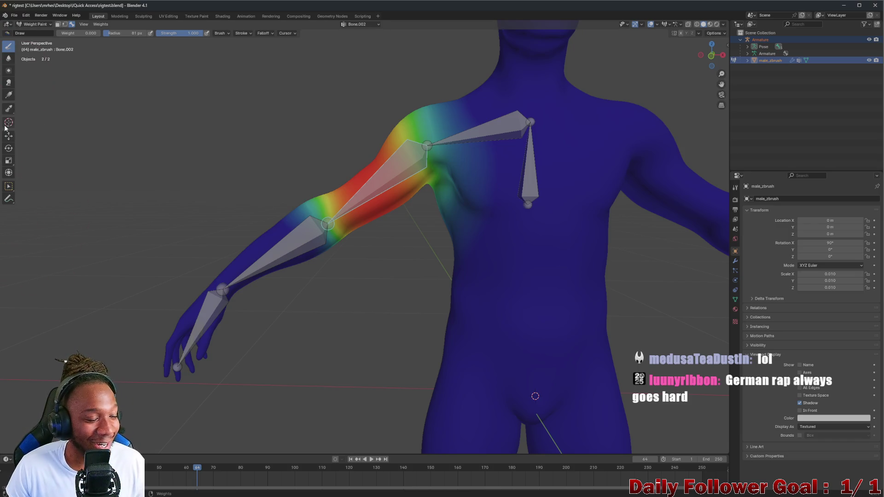
pyautogui.click(9, 147)
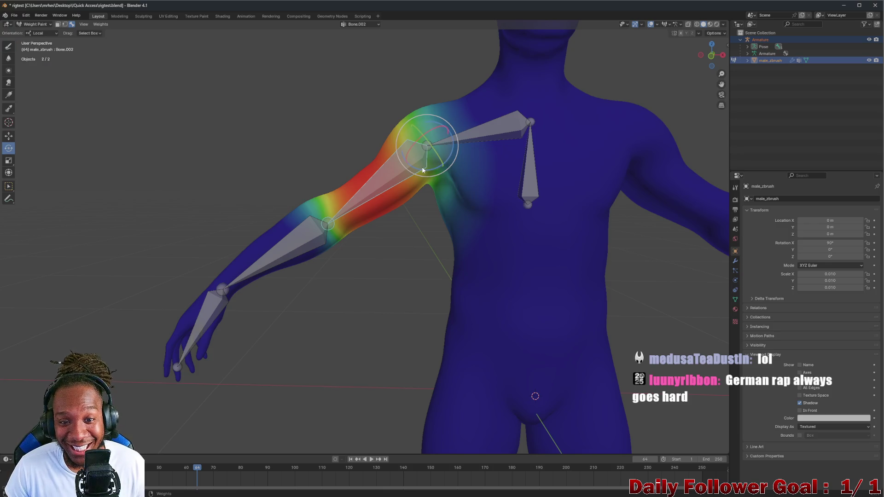
# Rotate the upper arm up and outward at the shoulder to test deformation, undoing between attempts
pyautogui.moveTo(421, 169)
pyautogui.mouseDown()
pyautogui.moveTo(404, 161)
pyautogui.moveTo(439, 209)
pyautogui.moveTo(407, 208)
pyautogui.moveTo(510, 239)
pyautogui.moveTo(503, 246)
pyautogui.mouseUp()
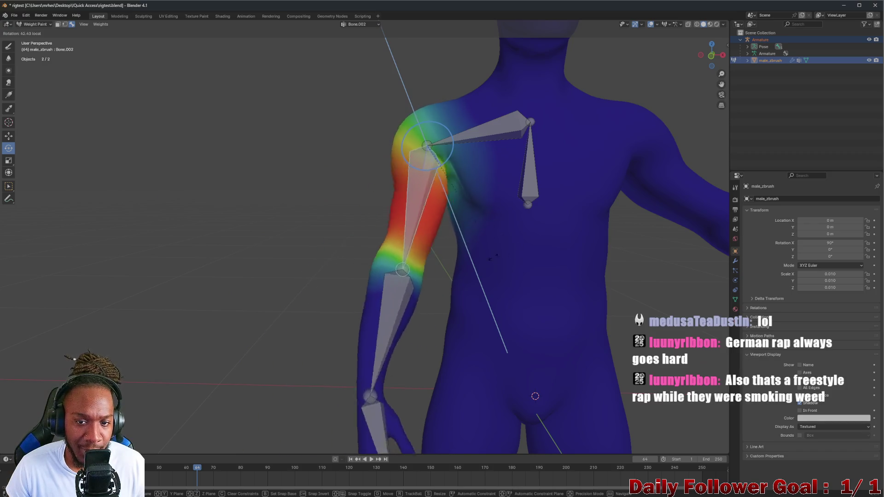
pyautogui.moveTo(502, 247); pyautogui.dragTo(440, 264)
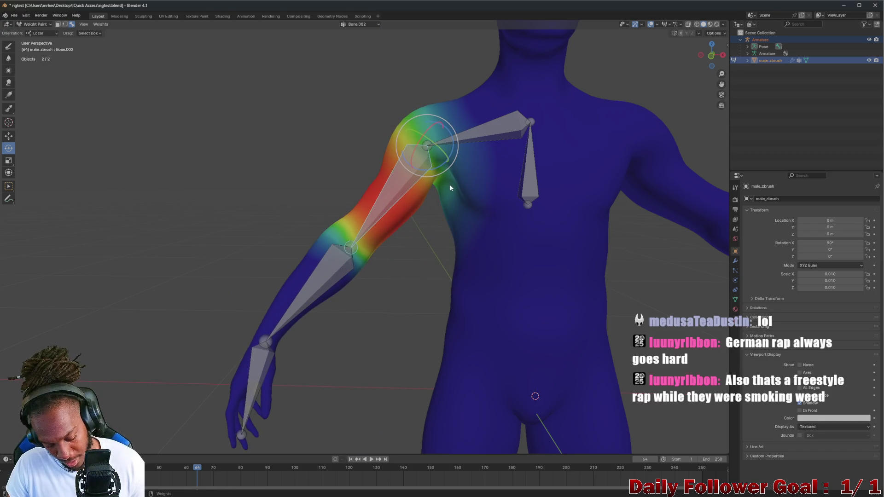
pyautogui.moveTo(455, 182); pyautogui.dragTo(447, 176)
pyautogui.moveTo(447, 175)
pyautogui.mouseDown(button='middle')
pyautogui.moveTo(443, 185)
pyautogui.moveTo(550, 219)
pyautogui.moveTo(451, 175)
pyautogui.mouseUp(button='middle')
pyautogui.moveTo(432, 164)
pyautogui.mouseDown()
pyautogui.moveTo(425, 127)
pyautogui.moveTo(437, 156)
pyautogui.moveTo(425, 148)
pyautogui.moveTo(441, 93)
pyautogui.mouseUp()
pyautogui.hotkey('ctrl', 'z')
pyautogui.moveTo(441, 94)
pyautogui.mouseDown(button='middle')
pyautogui.moveTo(426, 165)
pyautogui.moveTo(435, 132)
pyautogui.mouseUp(button='middle')
pyautogui.hotkey('ctrl', 'z')
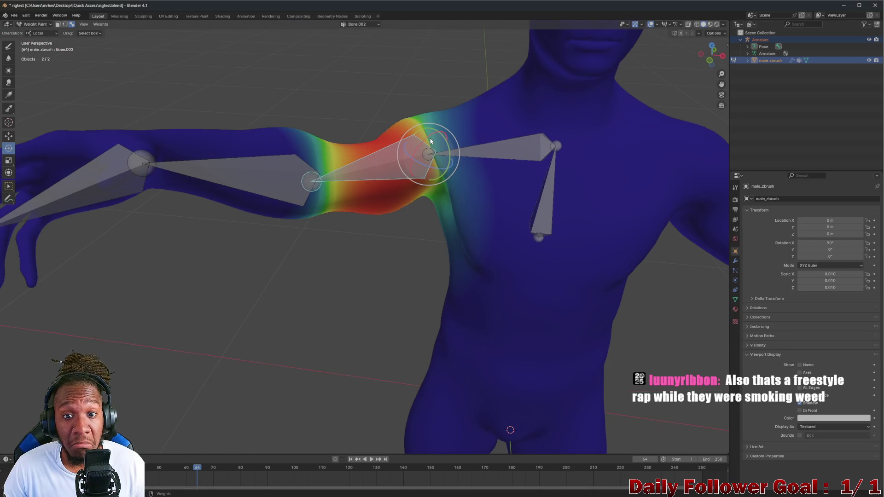
pyautogui.moveTo(435, 132); pyautogui.dragTo(432, 97)
pyautogui.moveTo(432, 97)
pyautogui.mouseDown(button='middle')
pyautogui.moveTo(513, 128)
pyautogui.moveTo(570, 107)
pyautogui.moveTo(485, 147)
pyautogui.mouseUp(button='middle')
# Rotate the clavicle to test the chest and shoulder weights, then return to rotating the upper-arm bone
pyautogui.click(511, 138)
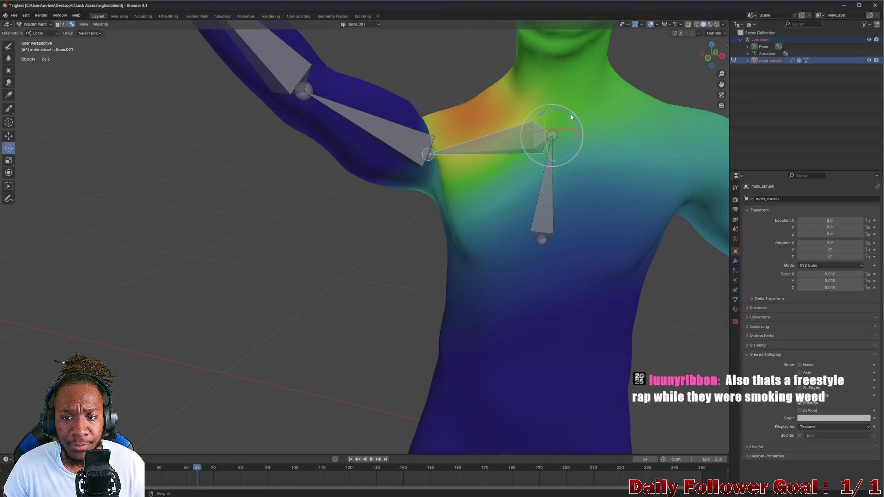
pyautogui.moveTo(571, 117); pyautogui.dragTo(571, 121)
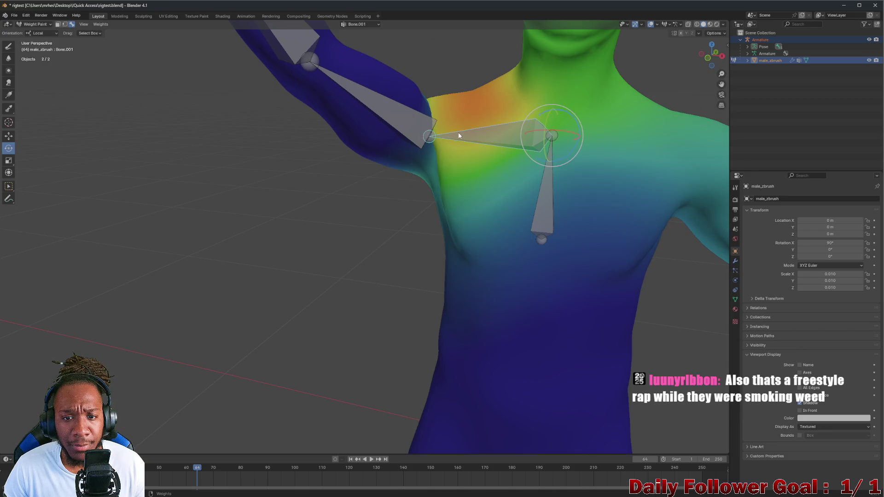
pyautogui.moveTo(455, 133)
pyautogui.mouseDown(button='middle')
pyautogui.moveTo(539, 128)
pyautogui.moveTo(560, 151)
pyautogui.moveTo(574, 135)
pyautogui.mouseUp(button='middle')
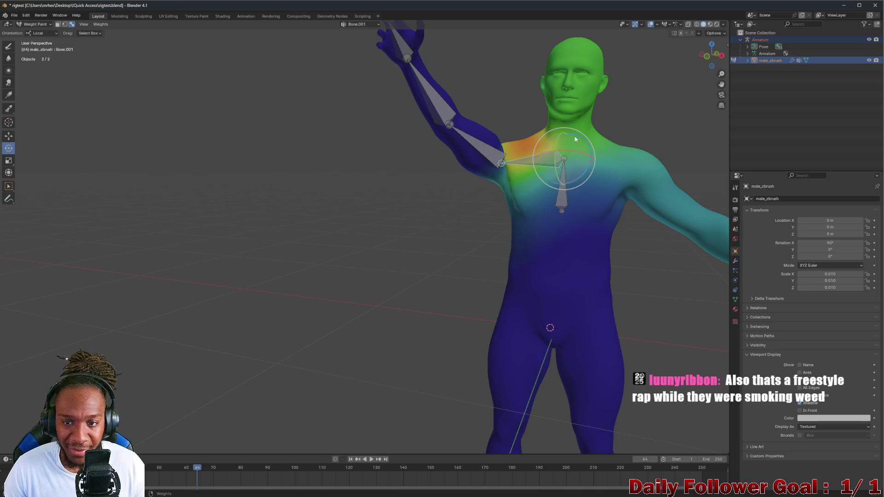
pyautogui.moveTo(574, 135); pyautogui.dragTo(423, 25)
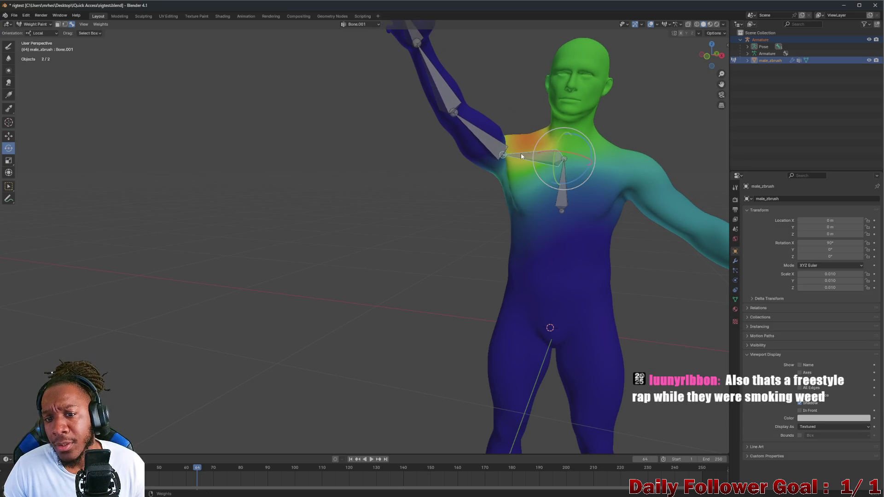
pyautogui.moveTo(521, 156); pyautogui.dragTo(545, 175, button='middle')
pyautogui.moveTo(560, 151); pyautogui.dragTo(533, 144)
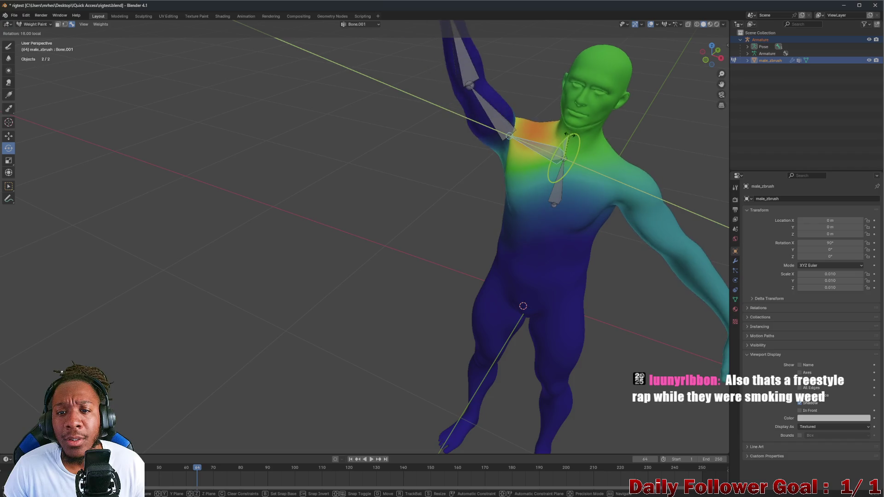
pyautogui.click(484, 124)
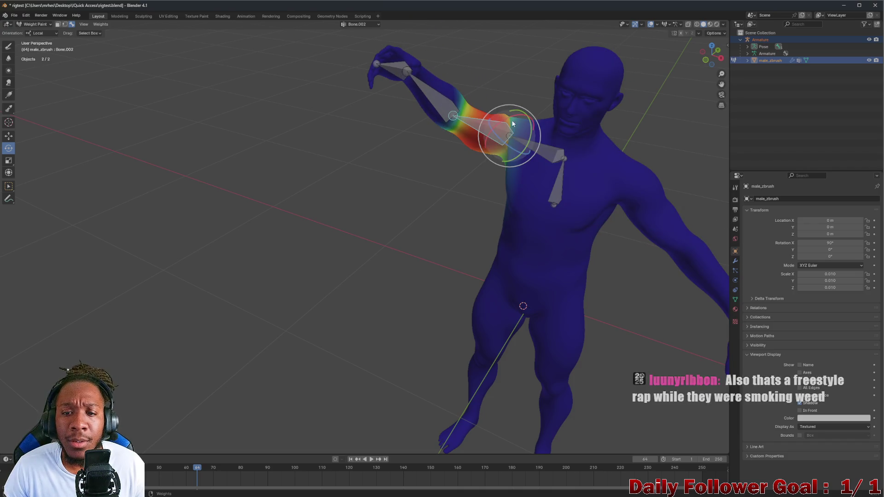
pyautogui.moveTo(525, 125)
pyautogui.mouseDown()
pyautogui.moveTo(508, 112)
pyautogui.moveTo(504, 147)
pyautogui.mouseUp()
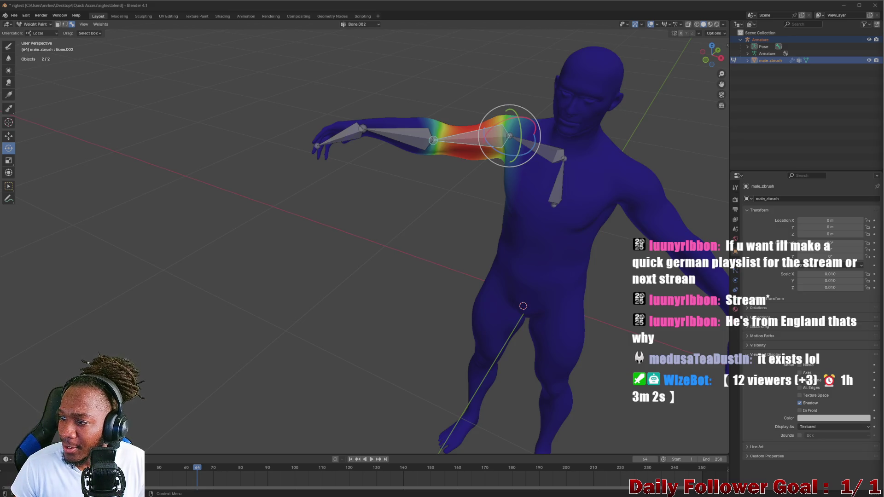
pyautogui.scroll(2, 419, 187)
pyautogui.scroll(4, 390, 131)
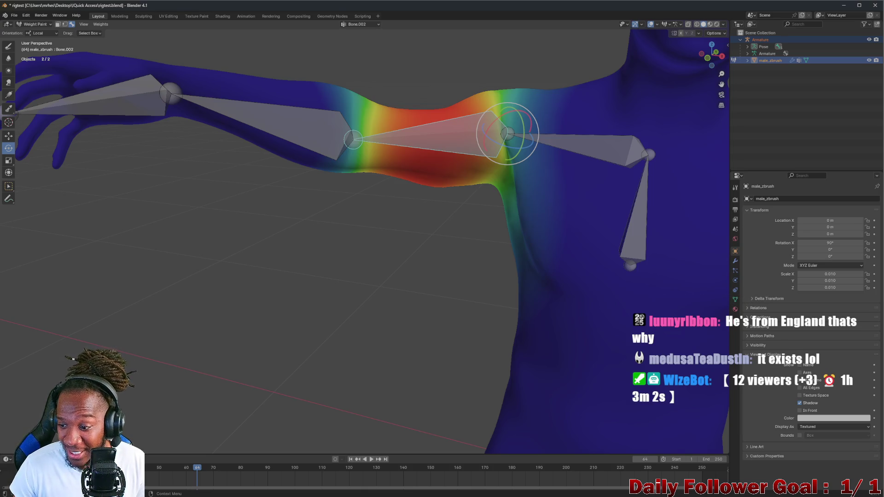
pyautogui.scroll(-1, 536, 150)
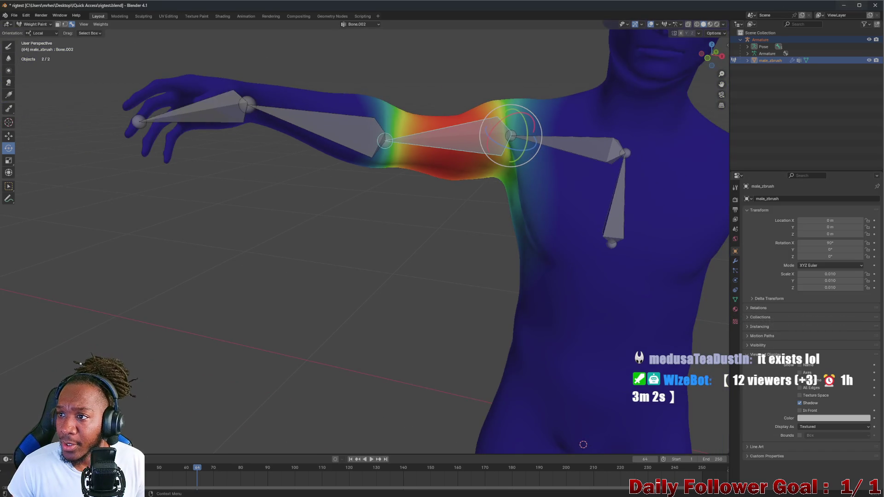
# Inspect the shoulder weights up close, select all bones, and switch the body mesh into Edit Mode
pyautogui.moveTo(574, 142)
pyautogui.mouseDown(button='middle')
pyautogui.moveTo(488, 132)
pyautogui.moveTo(548, 142)
pyautogui.moveTo(578, 129)
pyautogui.moveTo(527, 140)
pyautogui.moveTo(523, 161)
pyautogui.mouseUp(button='middle')
pyautogui.scroll(-5, 524, 159)
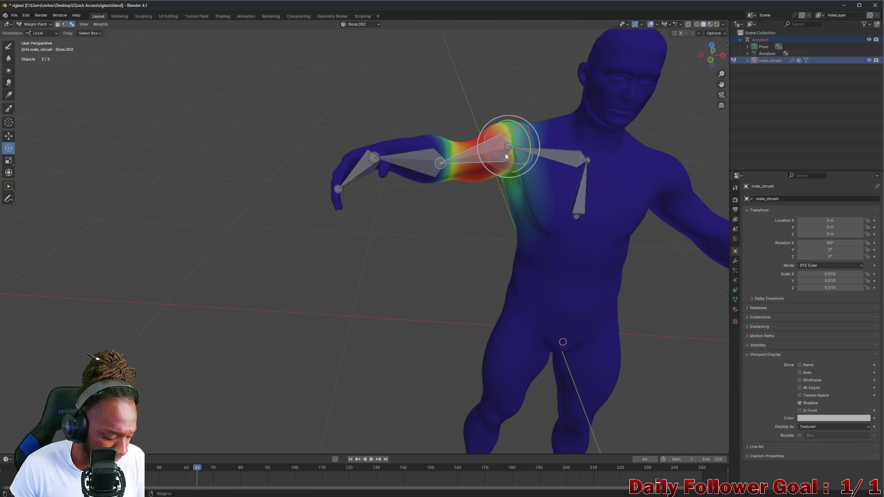
pyautogui.moveTo(385, 168); pyautogui.dragTo(429, 239, button='middle')
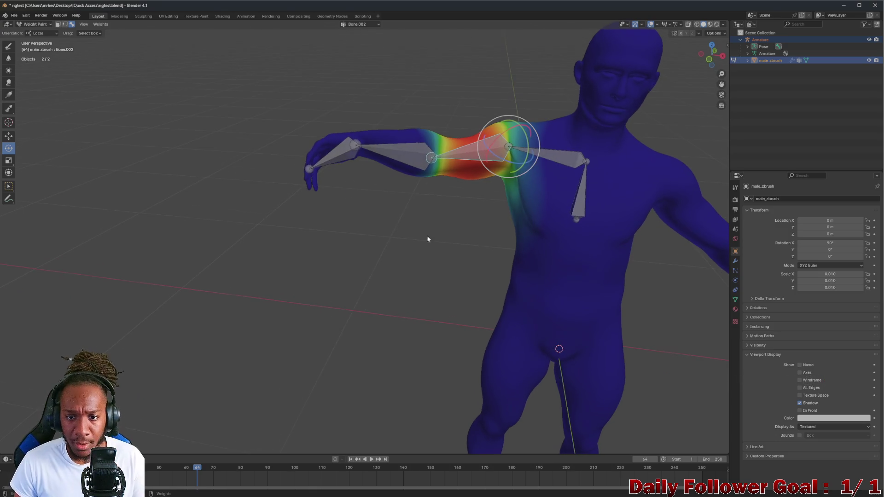
pyautogui.press('a')
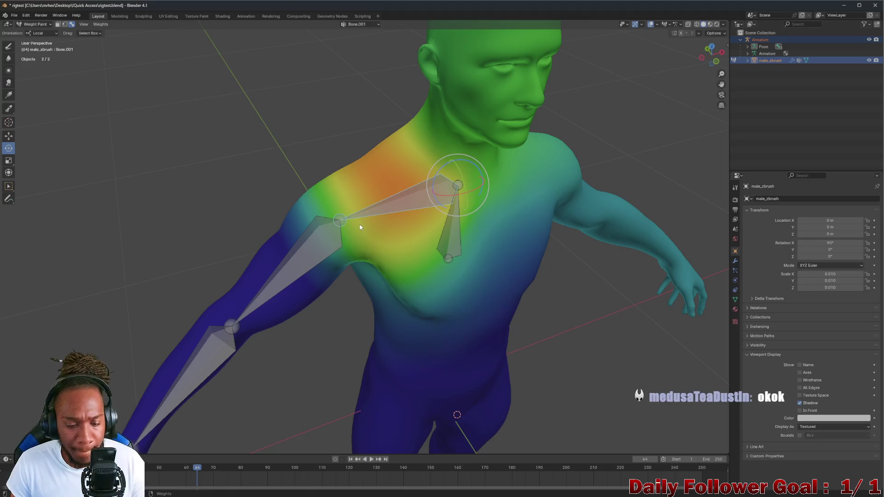
pyautogui.click(29, 28)
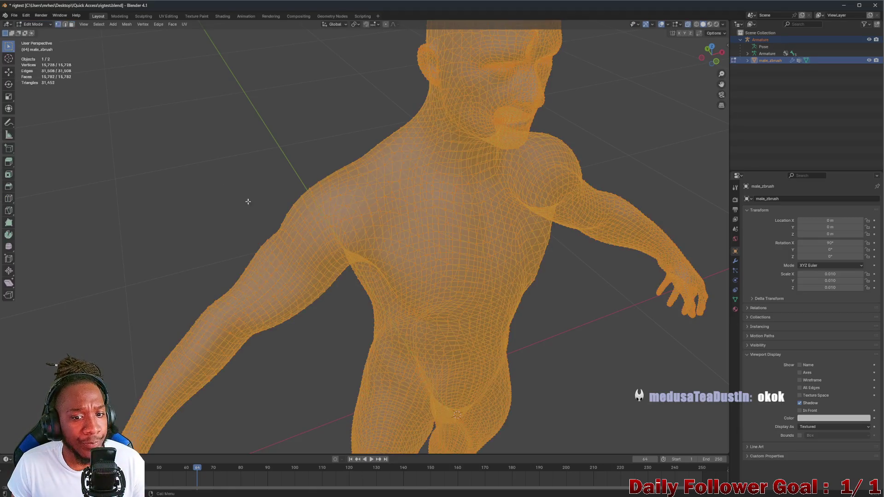
# Deselect the mesh, return the body to Object Mode and clear the armature from the selection
pyautogui.hotkey('alt', 'a')
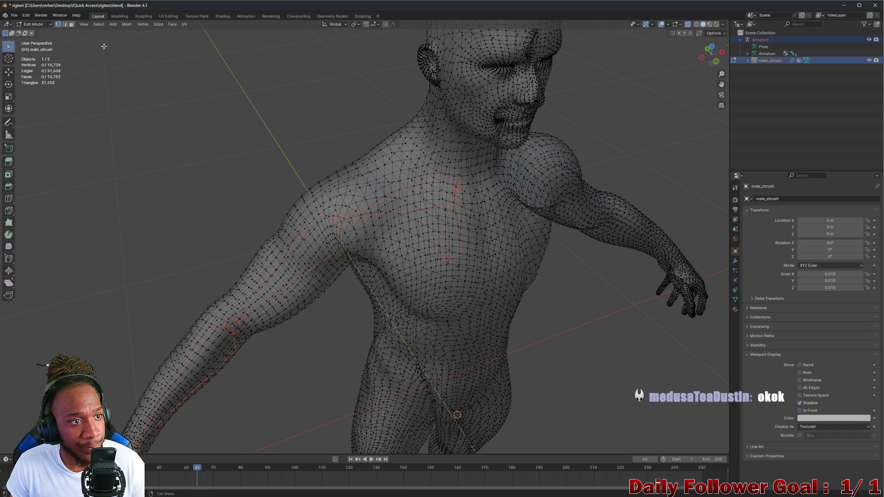
pyautogui.click(31, 23)
pyautogui.click(404, 201)
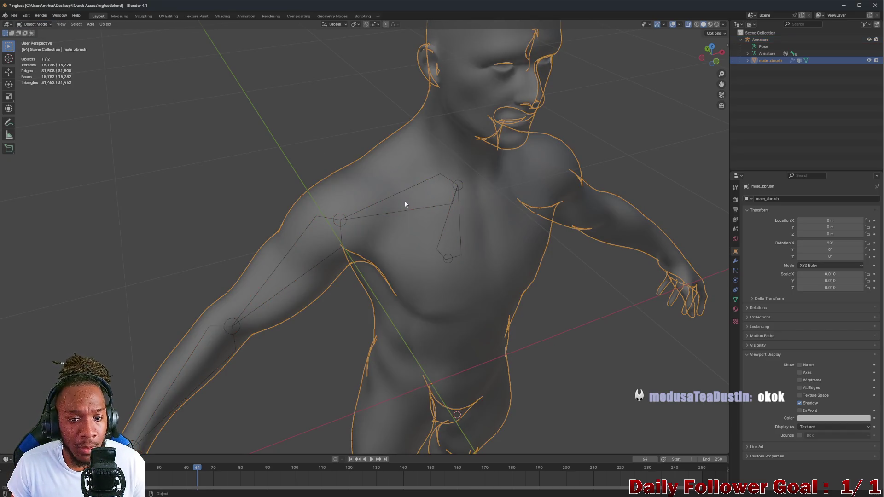
pyautogui.hotkey('ctrl', 'z')
pyautogui.click(330, 237)
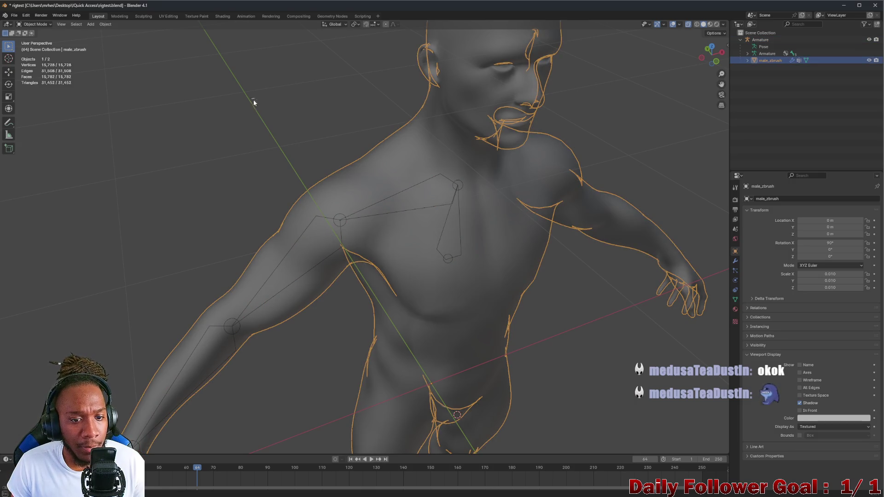
pyautogui.moveTo(111, 88); pyautogui.dragTo(138, 112, button='middle')
# Toggle the body's selection a few times, then make the arm armature the sole active object
pyautogui.click(310, 301)
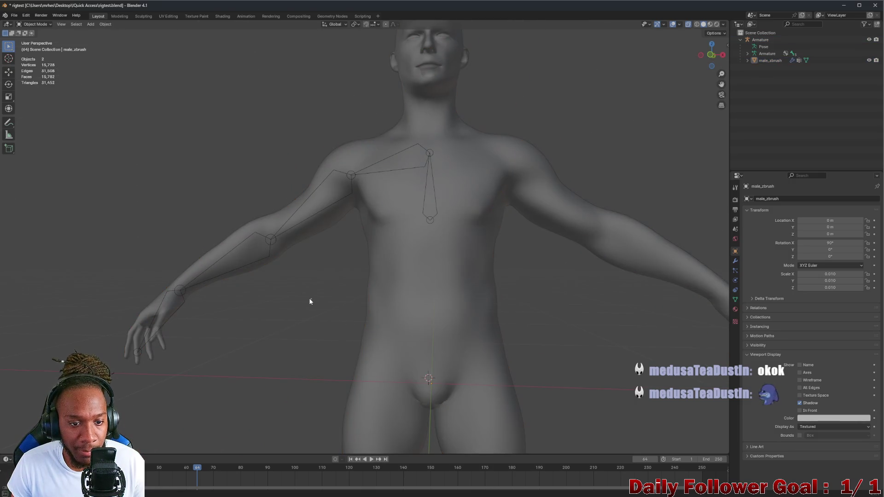
pyautogui.click(332, 186)
pyautogui.click(318, 119)
pyautogui.click(432, 213)
pyautogui.click(283, 306)
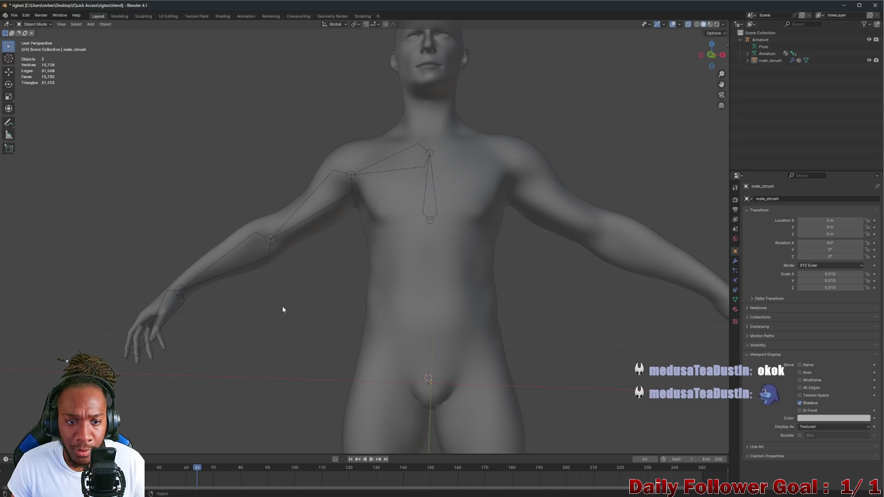
pyautogui.click(350, 178)
pyautogui.moveTo(351, 184)
pyautogui.mouseDown(button='middle')
pyautogui.moveTo(63, 107)
pyautogui.moveTo(63, 92)
pyautogui.mouseUp(button='middle')
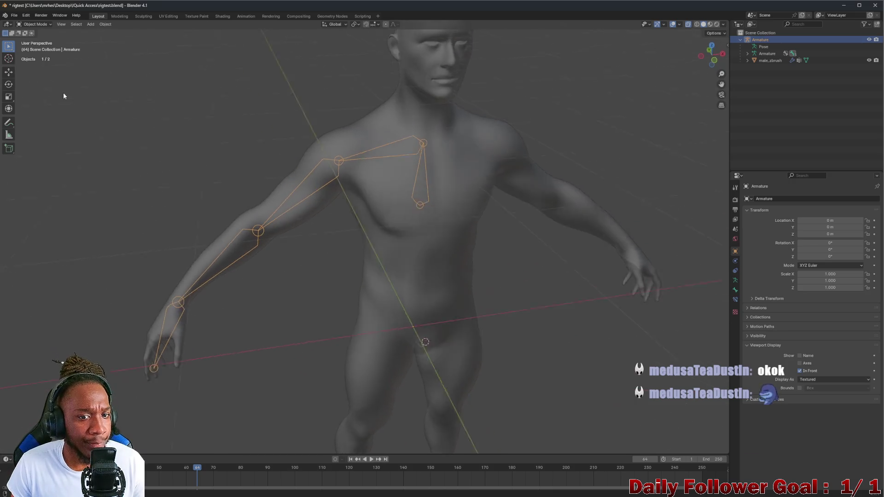
# Put the armature into Edit Mode, close in on the shoulder bones and bring up the Armature context menu
pyautogui.click(35, 23)
pyautogui.click(49, 41)
pyautogui.scroll(3, 274, 134)
pyautogui.moveTo(274, 134); pyautogui.dragTo(326, 166, button='middle')
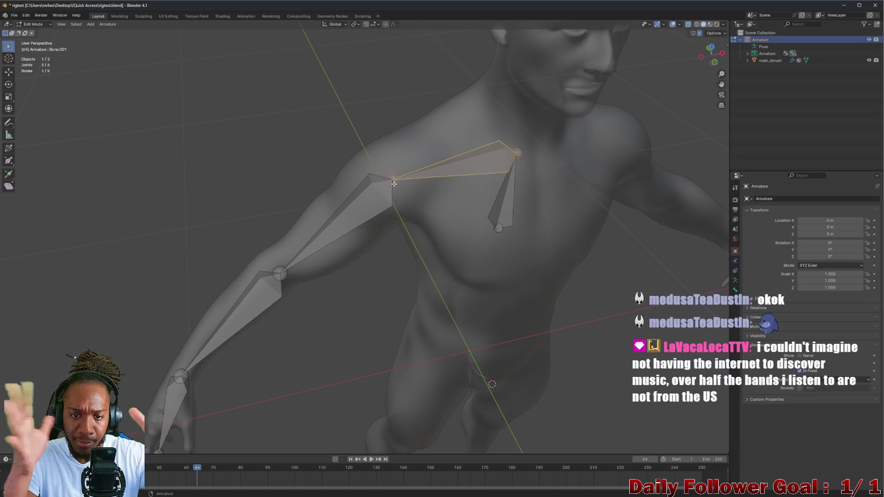
pyautogui.rightClick(393, 183)
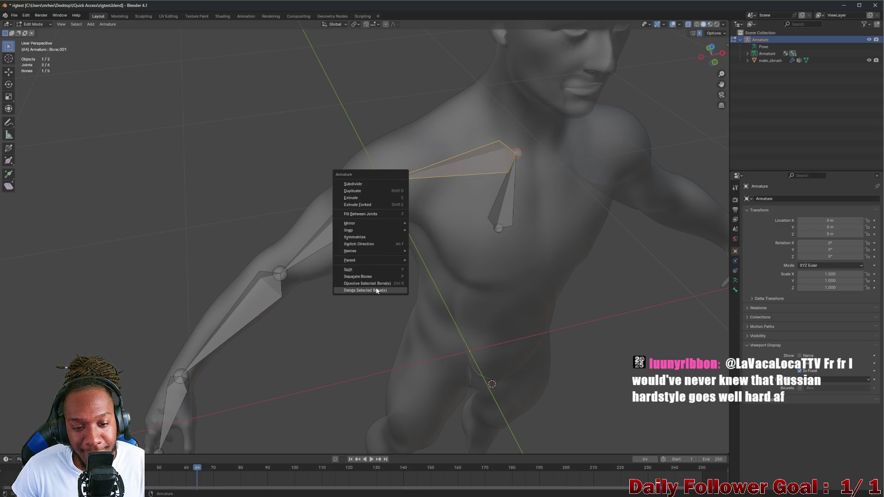
pyautogui.moveTo(332, 264)
pyautogui.mouseDown(button='middle')
pyautogui.moveTo(395, 210)
pyautogui.moveTo(389, 171)
pyautogui.moveTo(418, 202)
pyautogui.moveTo(379, 214)
pyautogui.moveTo(410, 180)
pyautogui.mouseUp(button='middle')
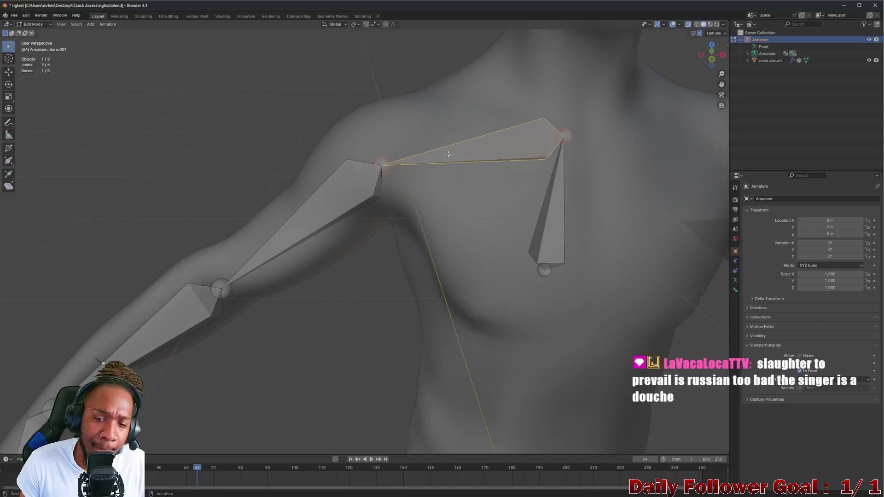
pyautogui.rightClick(388, 162)
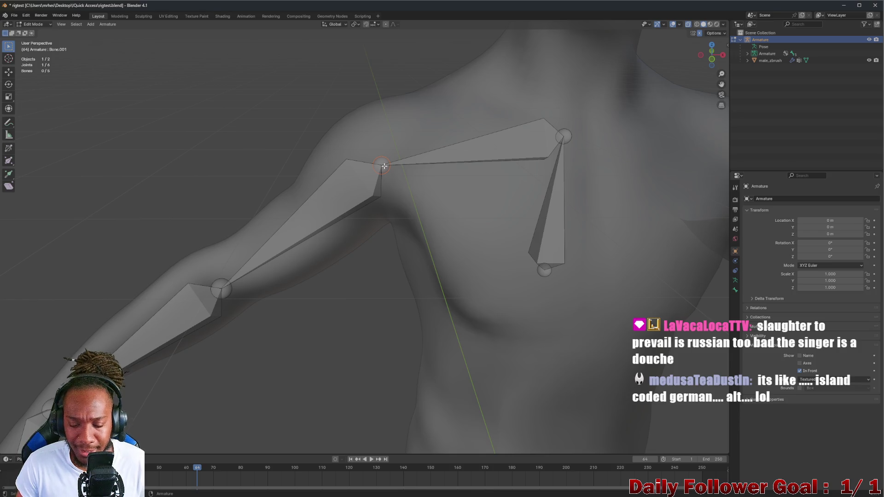
# Grab the shoulder joint between collarbone and upper arm, move it, and confirm it back at the shoulder
pyautogui.rightClick(384, 166)
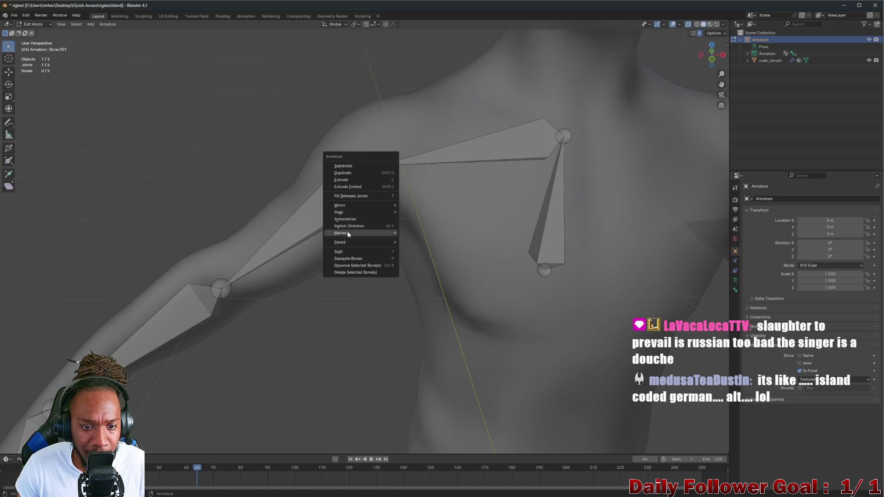
pyautogui.click(351, 253)
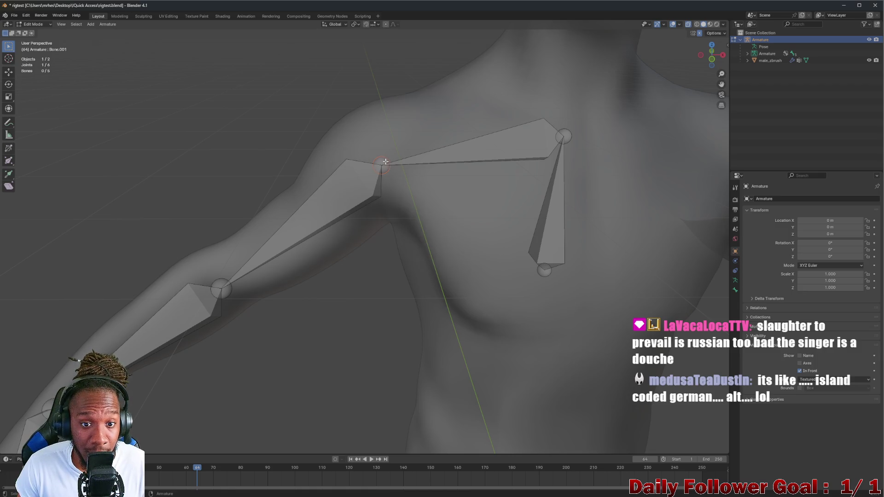
pyautogui.press('g')
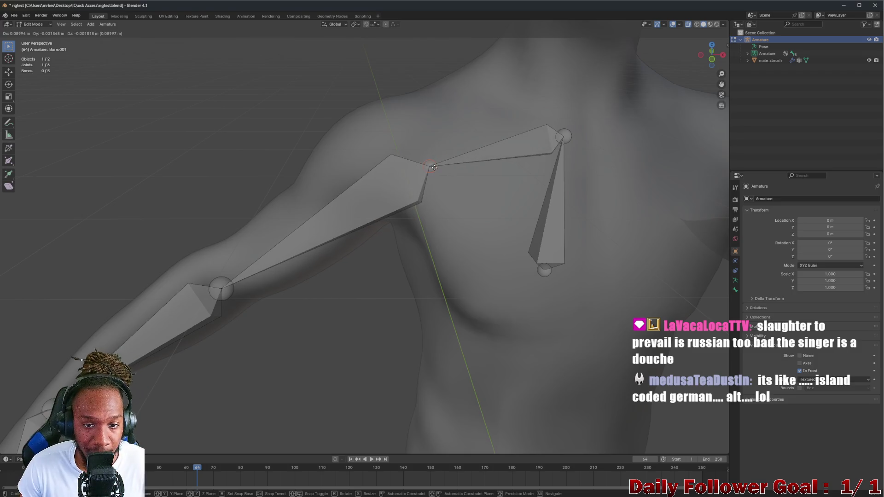
pyautogui.click(385, 167)
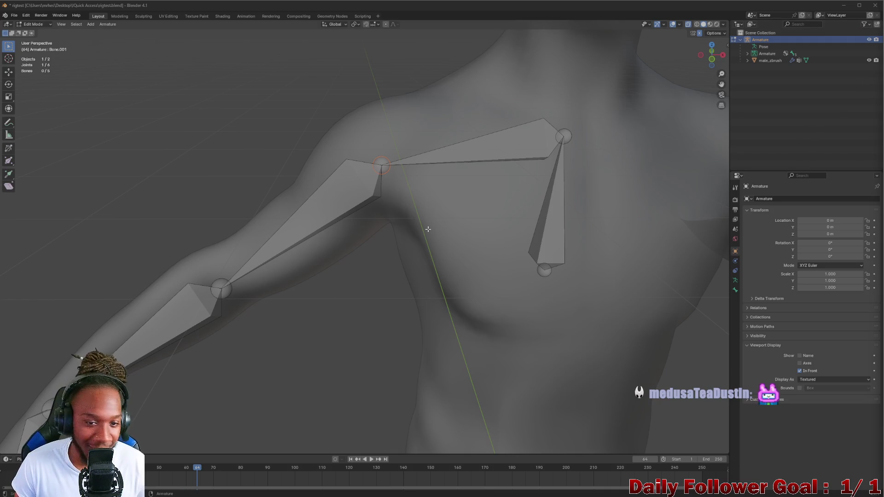
pyautogui.moveTo(378, 201)
pyautogui.mouseDown(button='middle')
pyautogui.moveTo(395, 208)
pyautogui.moveTo(418, 197)
pyautogui.moveTo(404, 183)
pyautogui.mouseUp(button='middle')
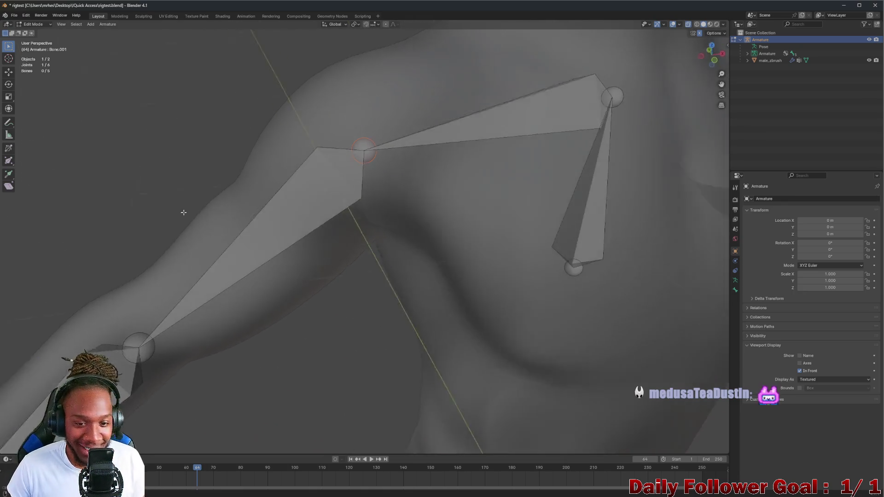
pyautogui.moveTo(193, 265); pyautogui.dragTo(283, 259, button='middle')
pyautogui.scroll(-3, 283, 258)
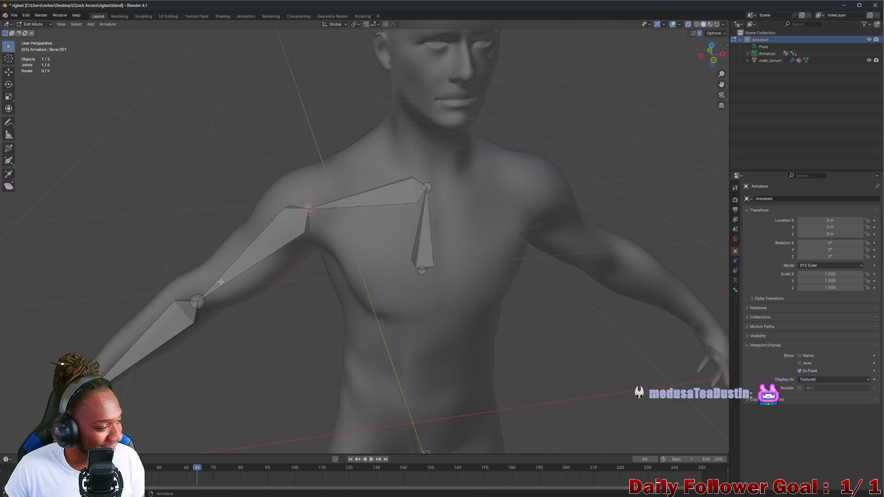